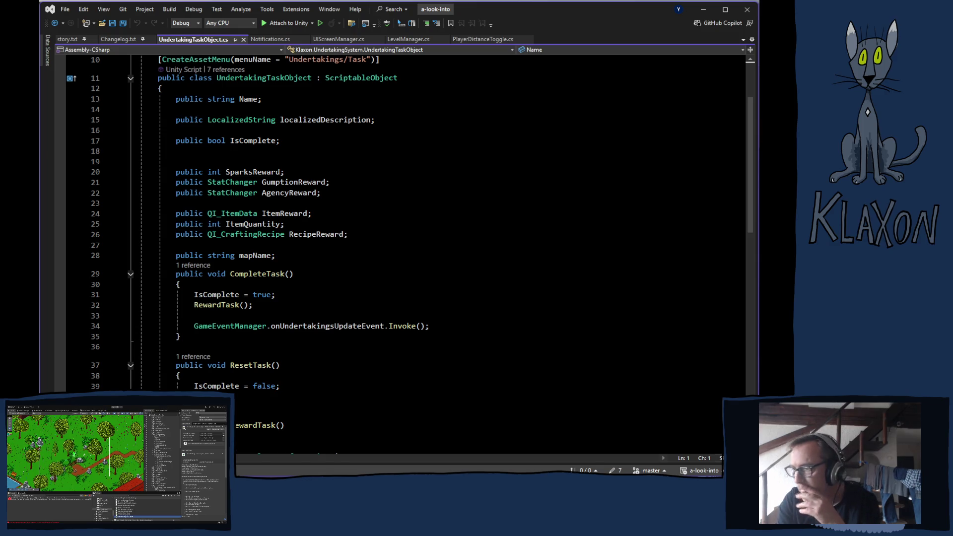
- From Unity's Project window, open the UndertakingObject script in Visual Studio
{"action": "left_click", "coordinate": [437, 431]}
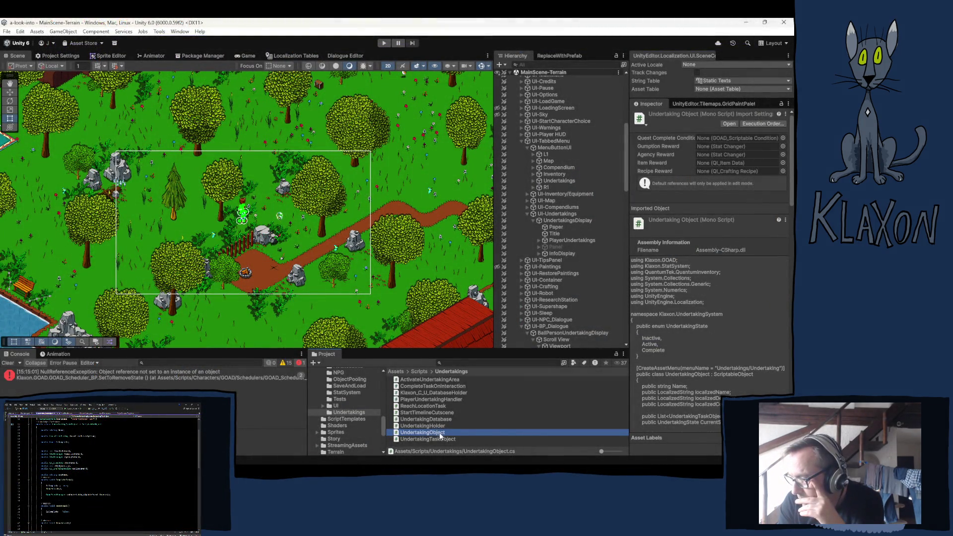
{"action": "double_click", "coordinate": [437, 433]}
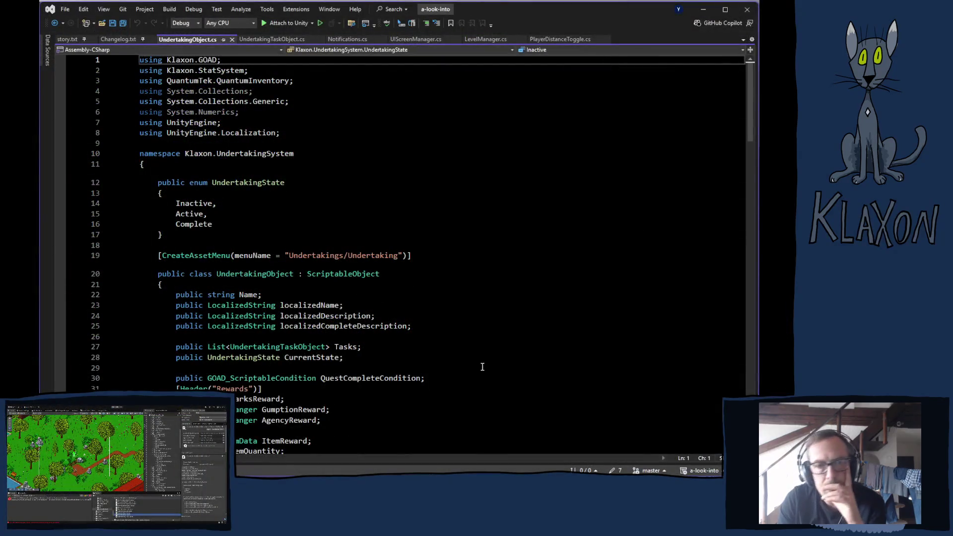
- Review ActivateUndertaking in UndertakingObject.cs, then bring UndertakingTaskObject.cs back to the front
{"action": "scroll", "coordinate": [468, 354], "scroll_direction": "down", "scroll_amount": 1}
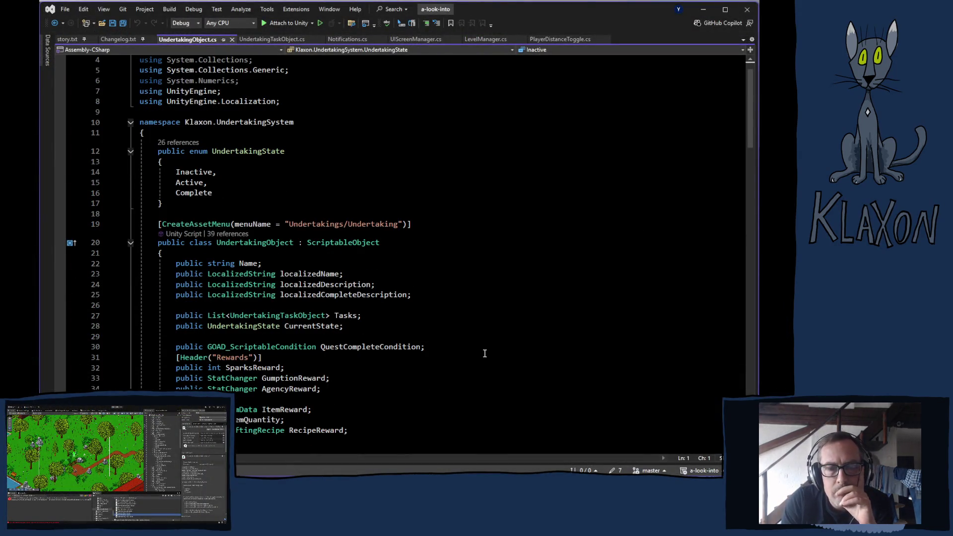
{"action": "scroll", "coordinate": [469, 355], "scroll_direction": "down", "scroll_amount": 1}
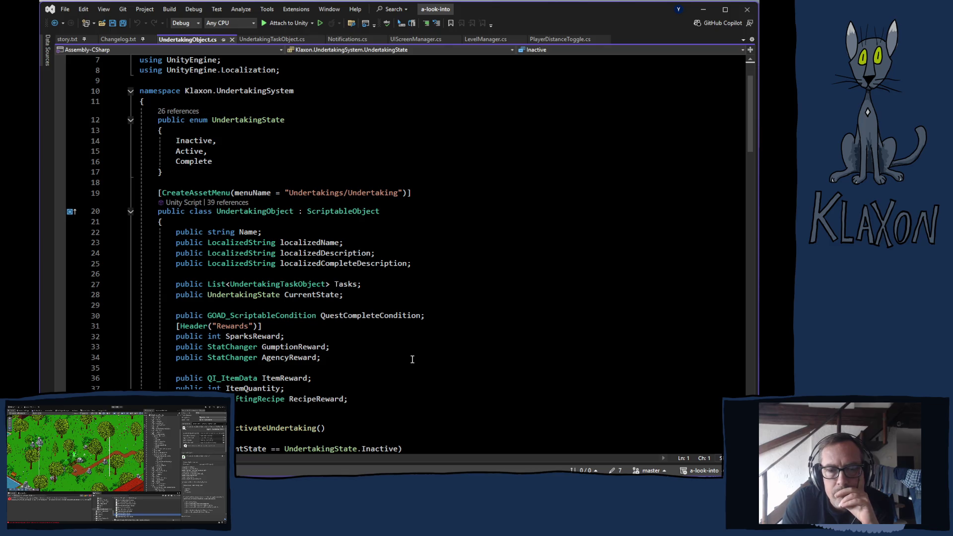
{"action": "scroll", "coordinate": [410, 359], "scroll_direction": "down", "scroll_amount": 2}
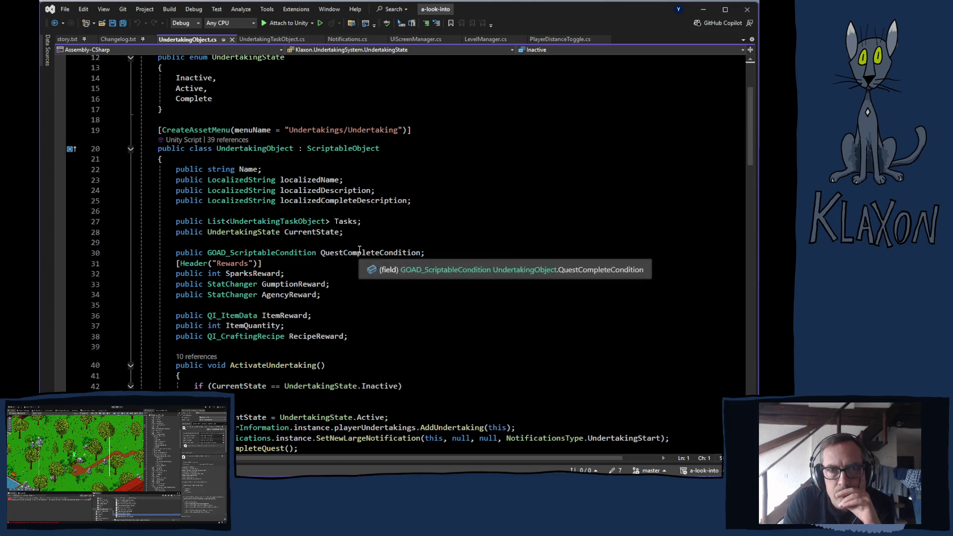
{"action": "scroll", "coordinate": [356, 291], "scroll_direction": "up", "scroll_amount": 4}
{"action": "left_click", "coordinate": [284, 40]}
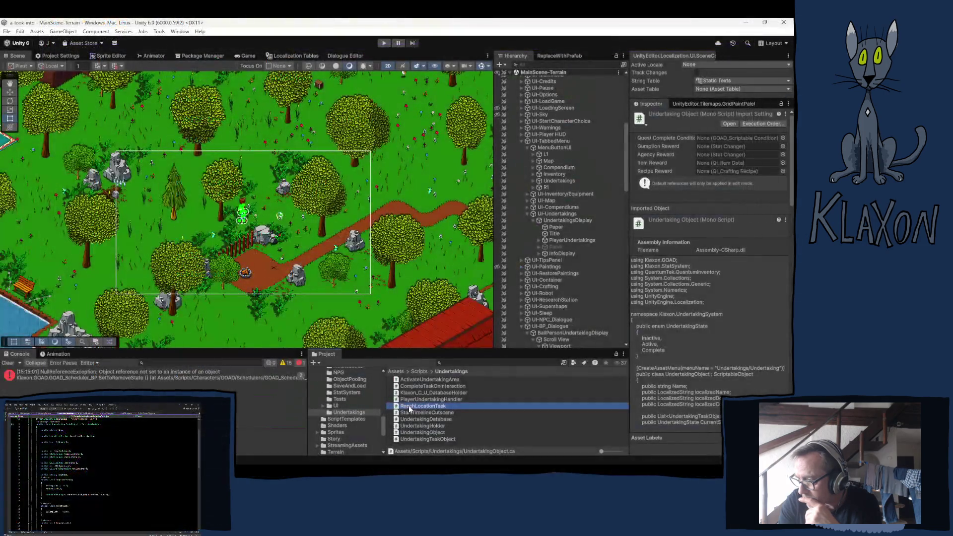
- Open the ReachLocationTask and CompleteTaskOnInteraction scripts from Unity in Visual Studio
{"action": "double_click", "coordinate": [490, 402]}
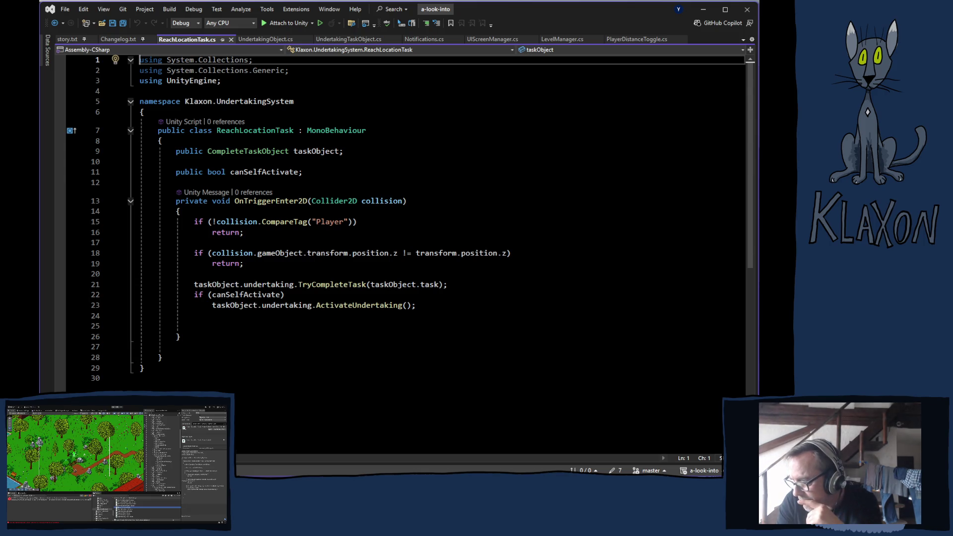
{"action": "key", "text": "alt+Tab"}
{"action": "double_click", "coordinate": [419, 387]}
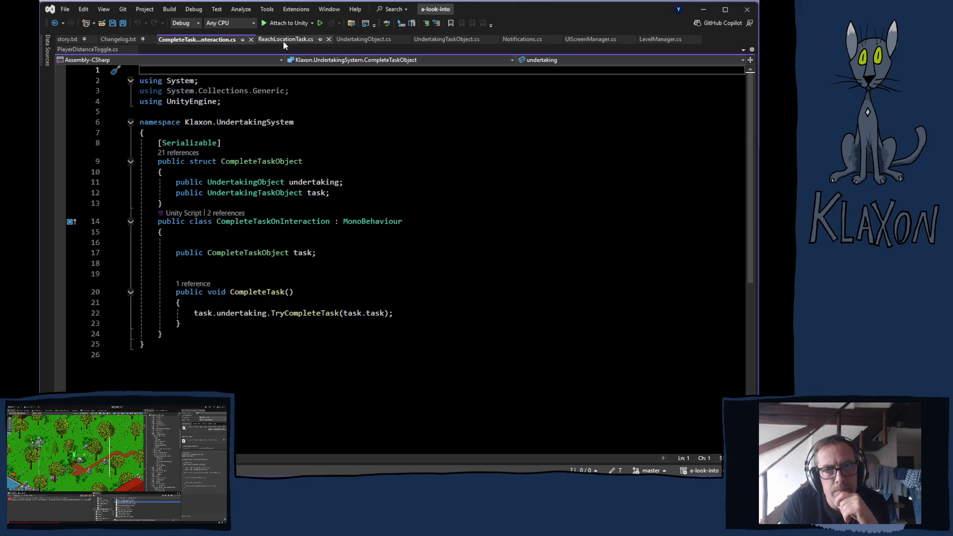
- Close the CompleteTaskOnInteraction.cs tab in Visual Studio
{"action": "left_click", "coordinate": [252, 39]}
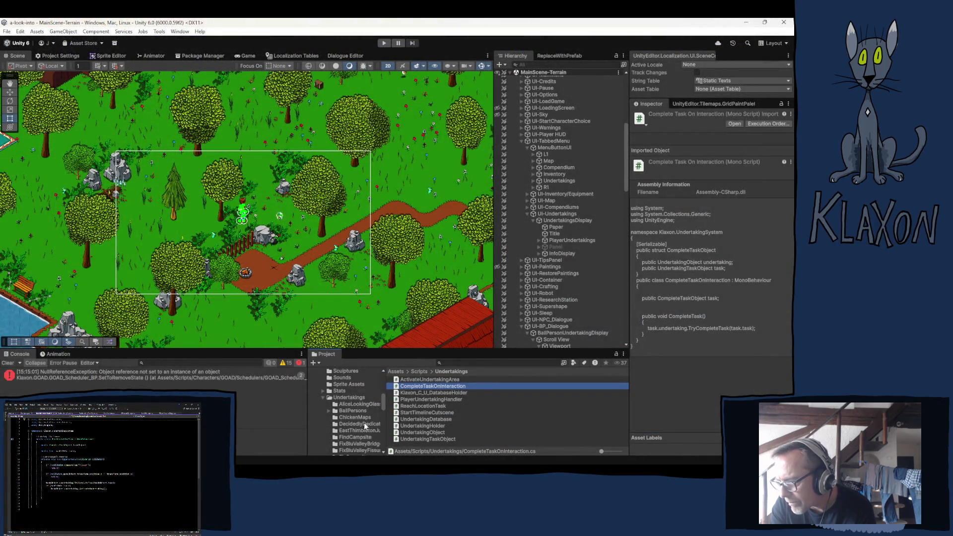
- Inspect the ReachCampsiteLocationTask asset in the FindCampsite undertaking folder
{"action": "scroll", "coordinate": [374, 437], "scroll_direction": "down", "scroll_amount": 2}
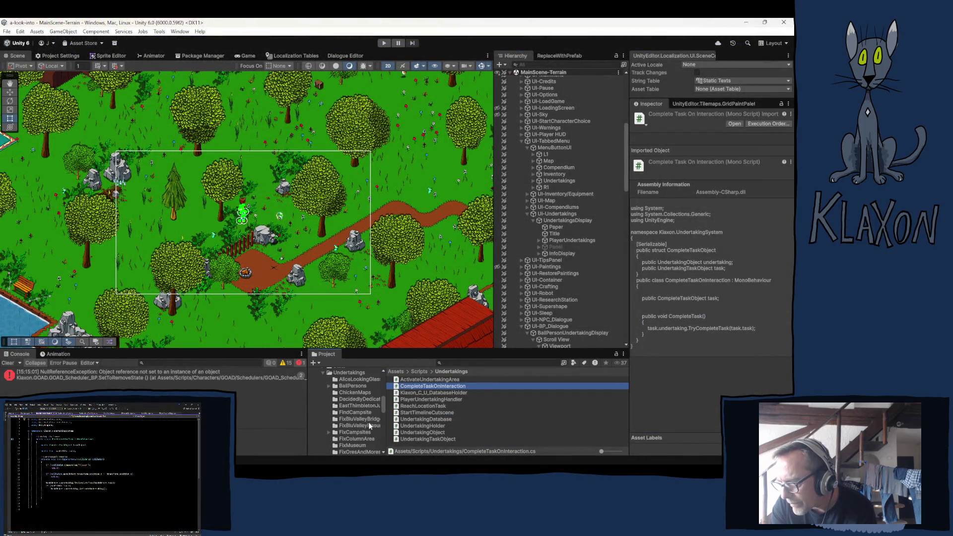
{"action": "left_click", "coordinate": [346, 413]}
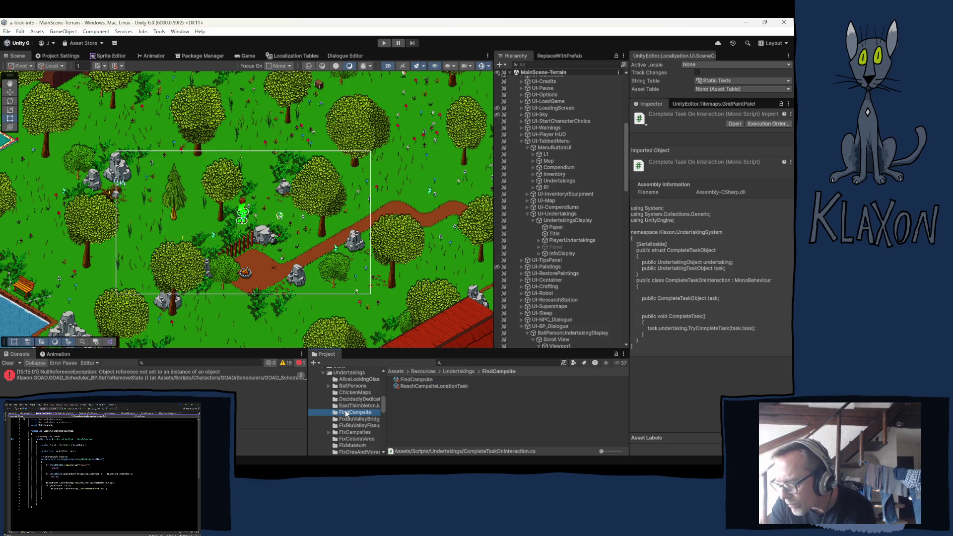
{"action": "left_click", "coordinate": [442, 388]}
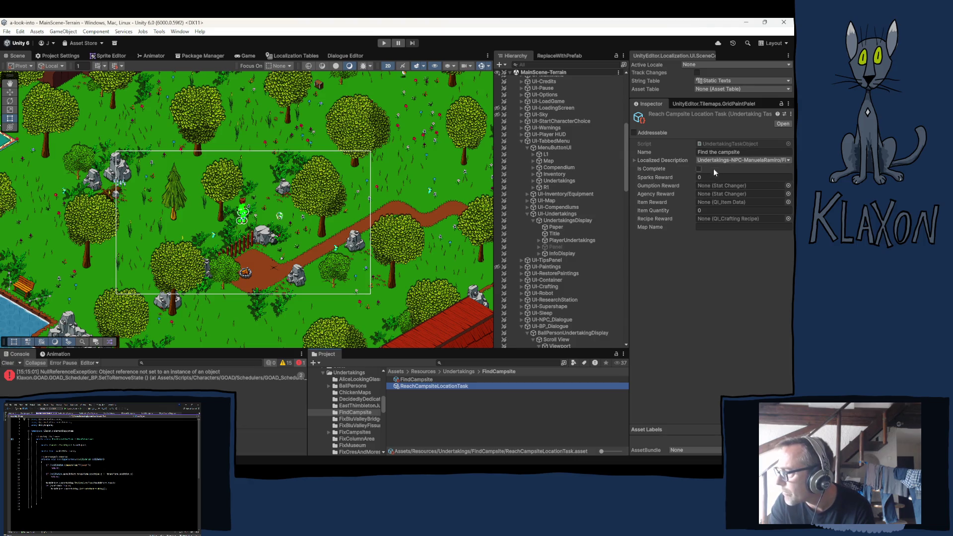
- Inspect FixFarmTask in ManuelaFarm, then open the RootOfItAll and TalkManuelaRamiro folders
{"action": "scroll", "coordinate": [366, 446], "scroll_direction": "down", "scroll_amount": 2}
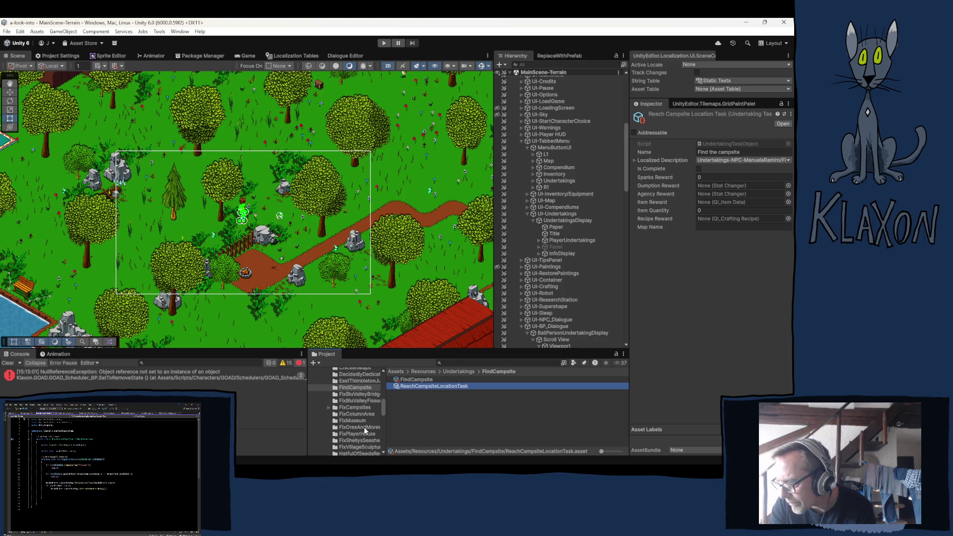
{"action": "scroll", "coordinate": [359, 441], "scroll_direction": "down", "scroll_amount": 2}
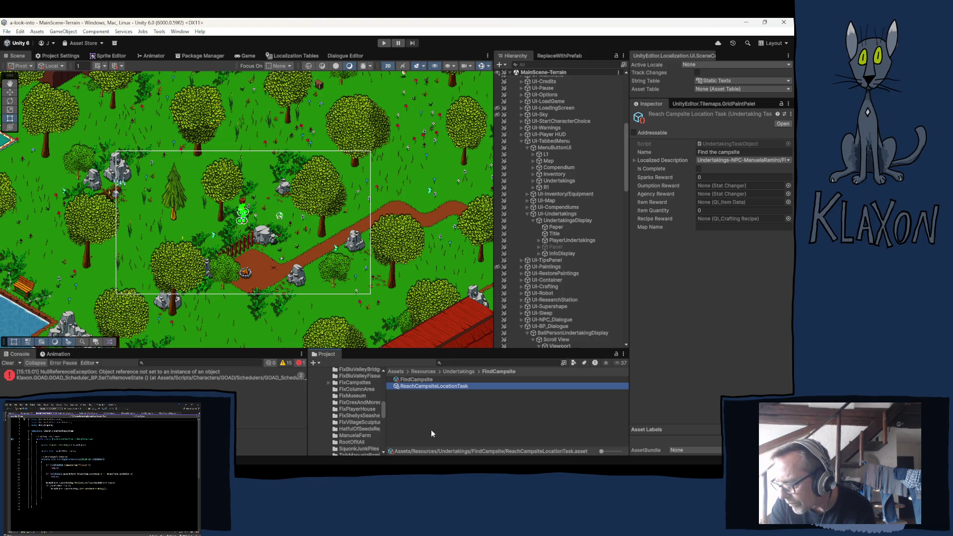
{"action": "left_click", "coordinate": [365, 436]}
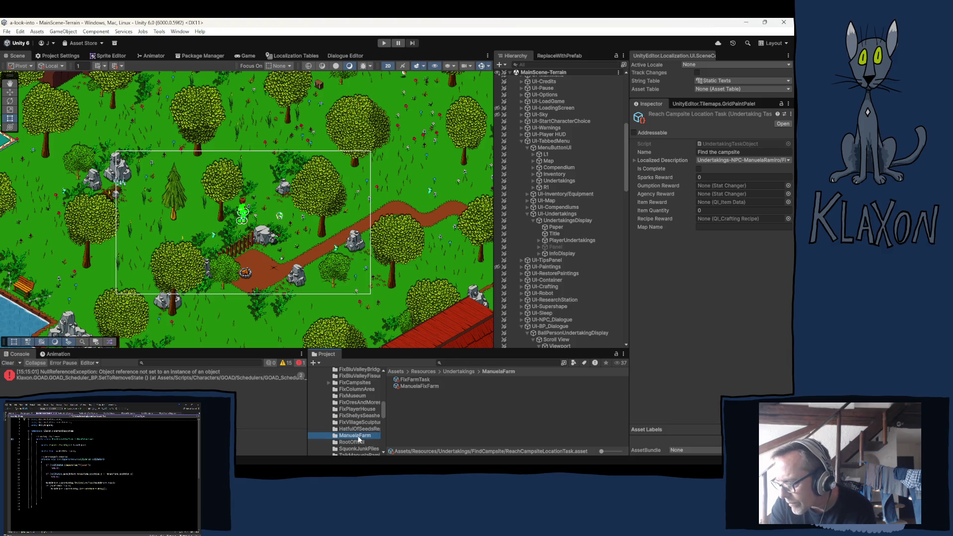
{"action": "left_click", "coordinate": [410, 379]}
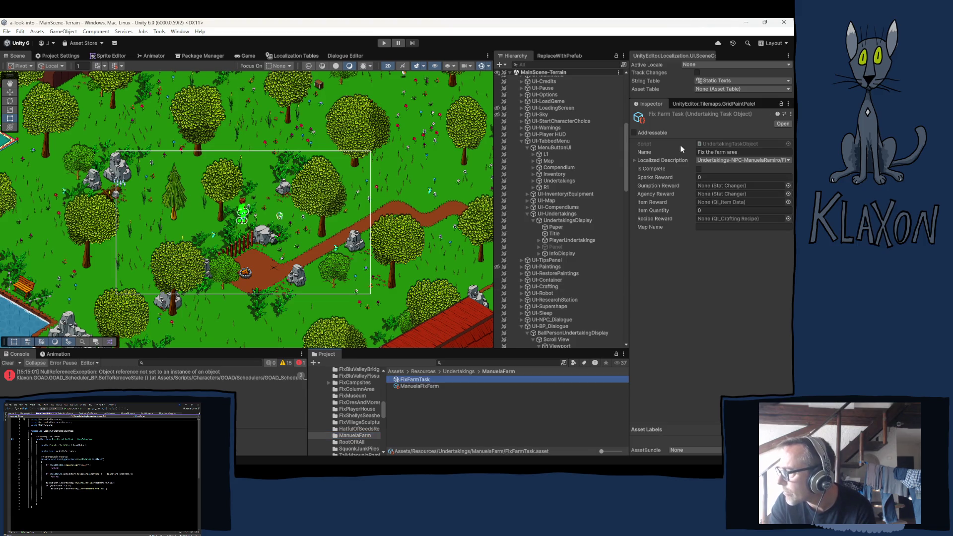
{"action": "left_click", "coordinate": [464, 364]}
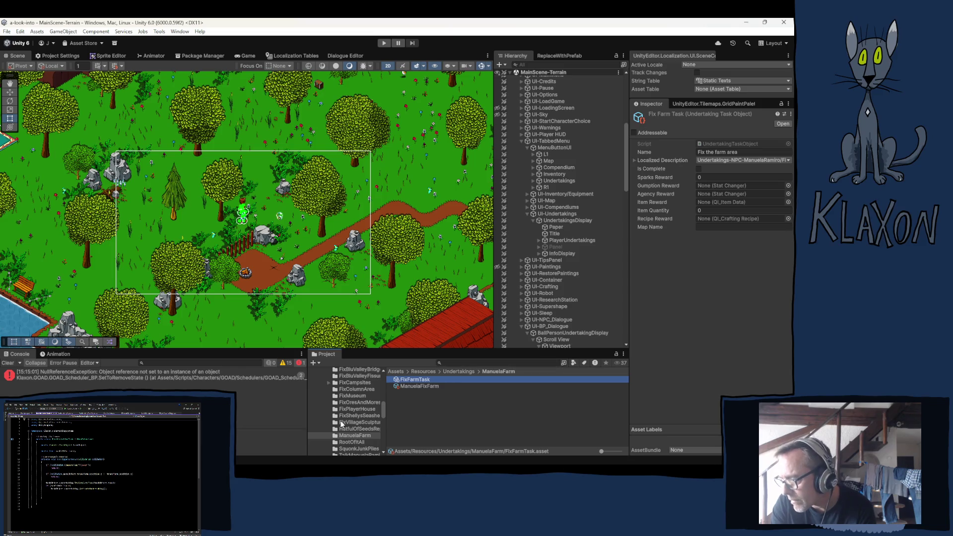
{"action": "scroll", "coordinate": [353, 411], "scroll_direction": "down", "scroll_amount": 3}
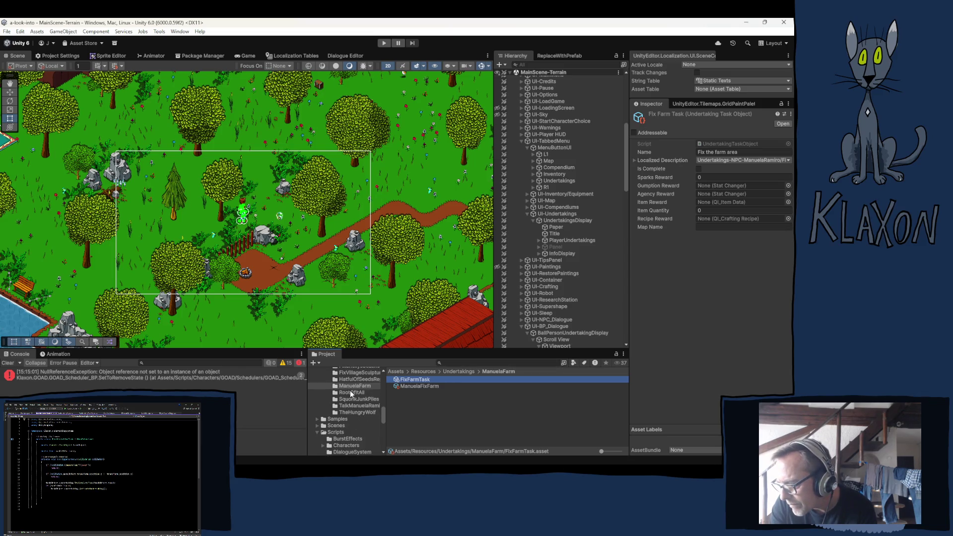
{"action": "left_click", "coordinate": [354, 392]}
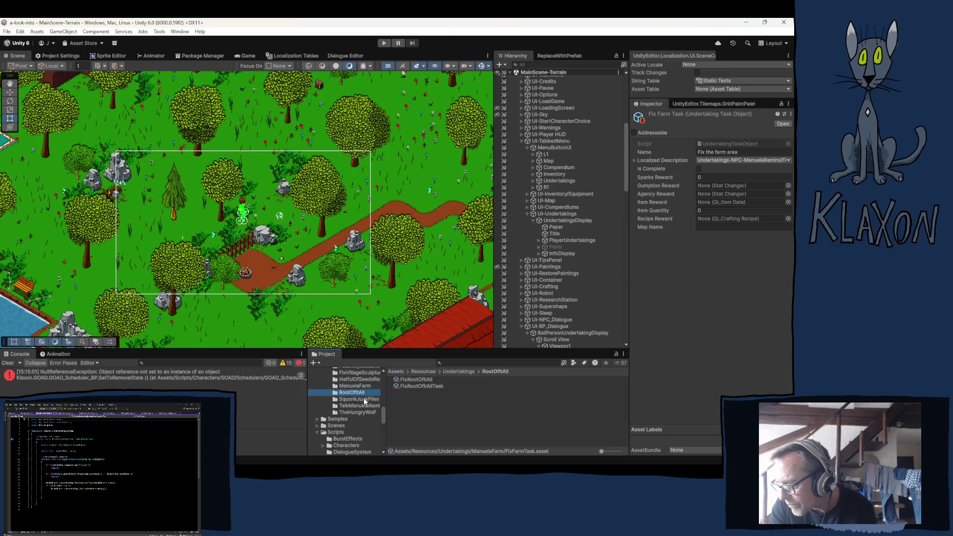
{"action": "left_click", "coordinate": [361, 406]}
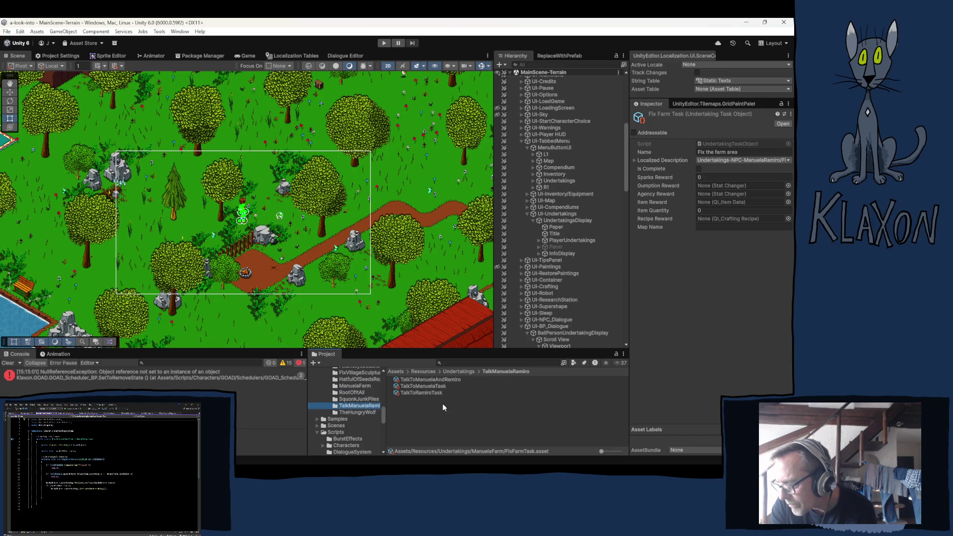
- Select TalkToRamiroTask to show 'Talk to Manuela or Ramiro' in the Inspector
{"action": "left_click", "coordinate": [412, 393]}
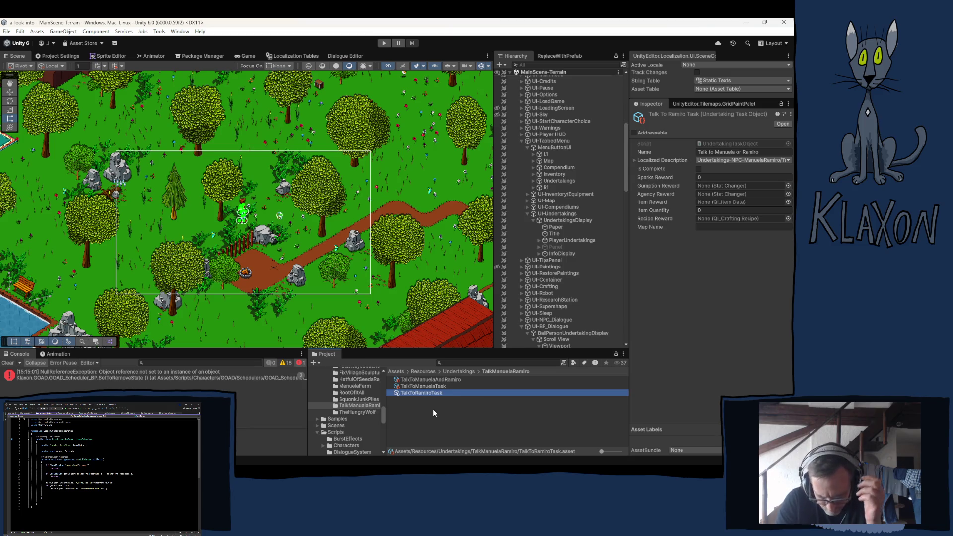
{"action": "mouse_move", "coordinate": [405, 463]}
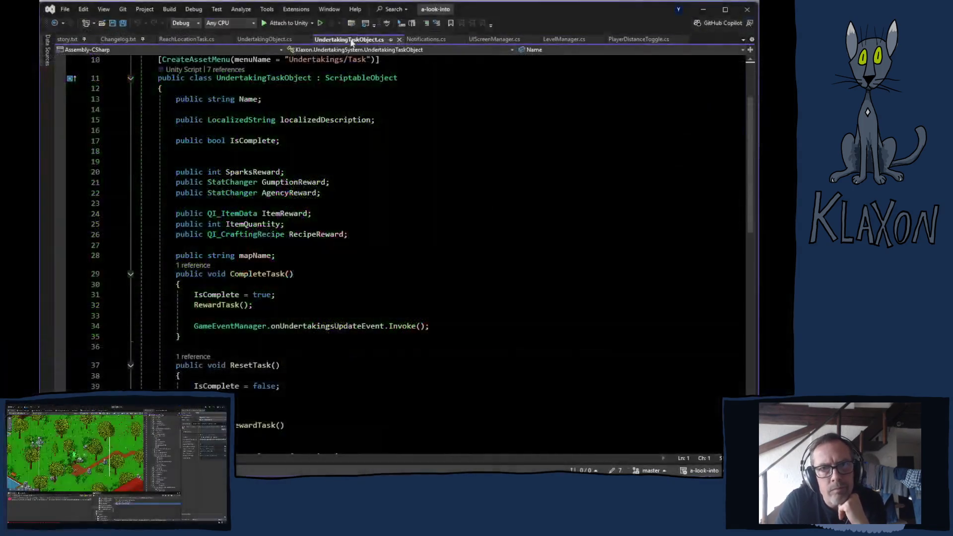
{"action": "scroll", "coordinate": [416, 271], "scroll_direction": "down", "scroll_amount": 1}
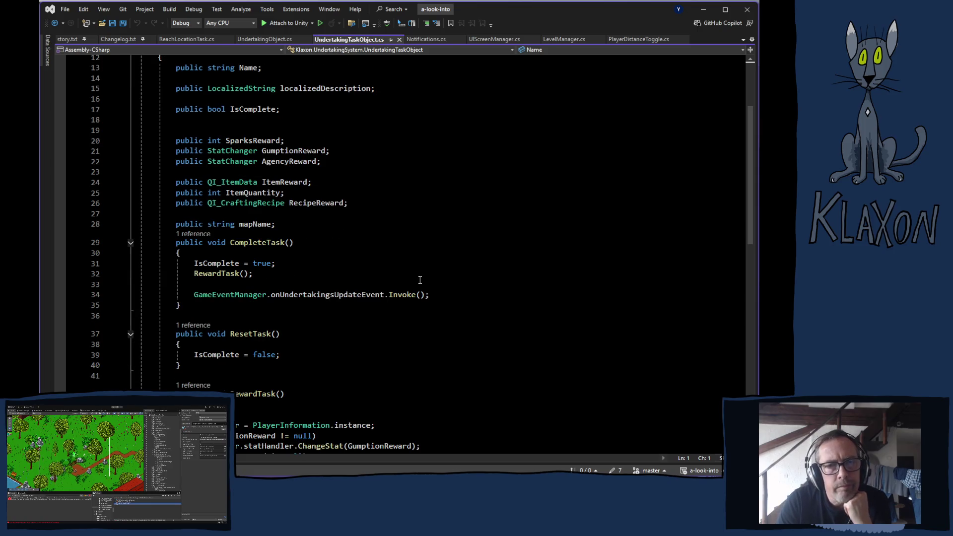
{"action": "scroll", "coordinate": [499, 294], "scroll_direction": "down", "scroll_amount": 4}
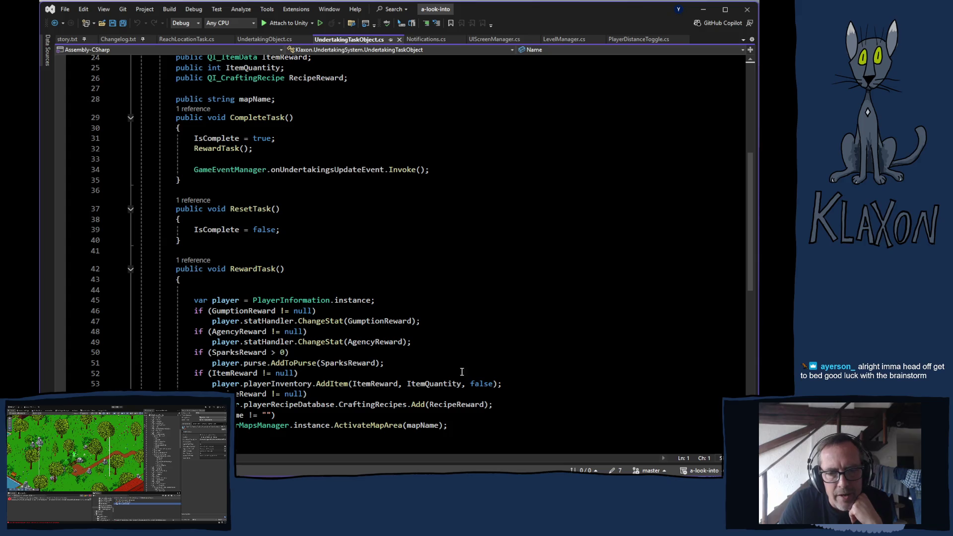
{"action": "scroll", "coordinate": [544, 357], "scroll_direction": "down", "scroll_amount": 2}
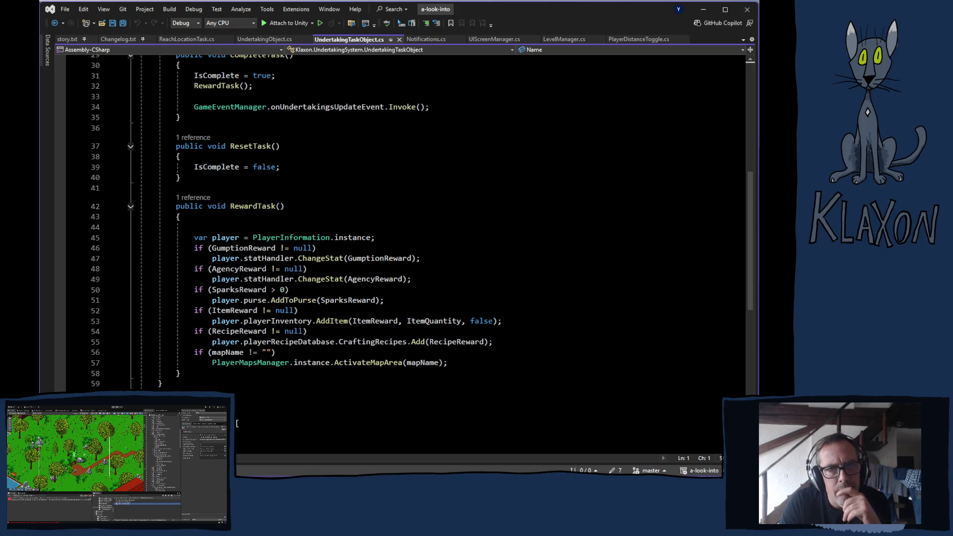
{"action": "scroll", "coordinate": [238, 425], "scroll_direction": "up", "scroll_amount": 2}
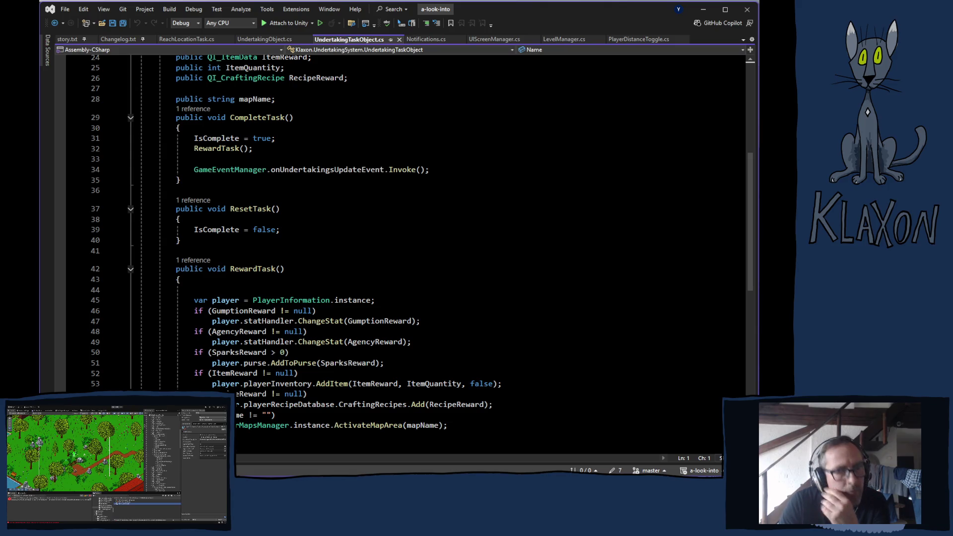
- Compare TryCompleteQuest in UndertakingObject.cs with UndertakingTaskObject.cs and select its onUndertakingsUpdateEvent invoke line
{"action": "left_click", "coordinate": [257, 42]}
{"action": "scroll", "coordinate": [302, 265], "scroll_direction": "down", "scroll_amount": 10}
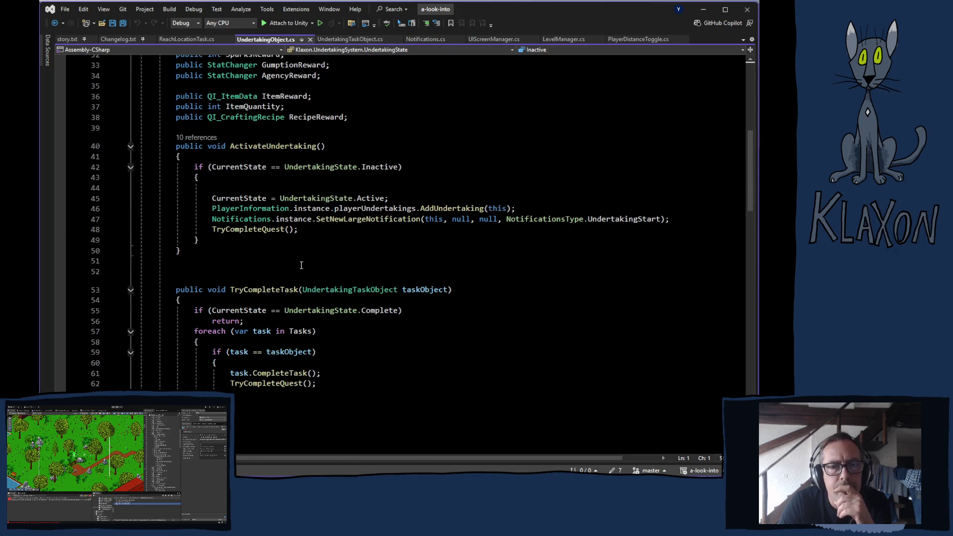
{"action": "scroll", "coordinate": [321, 248], "scroll_direction": "down", "scroll_amount": 2}
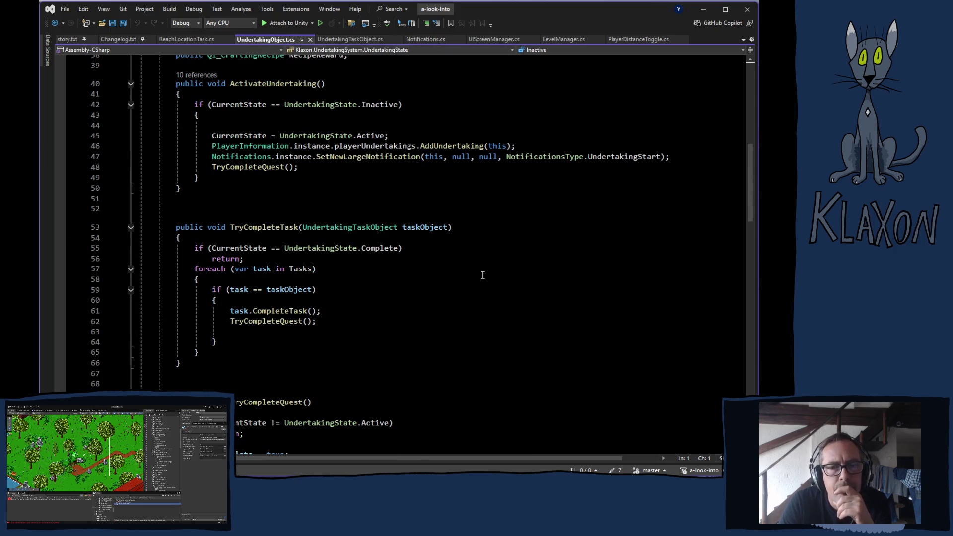
{"action": "scroll", "coordinate": [343, 326], "scroll_direction": "down", "scroll_amount": 5}
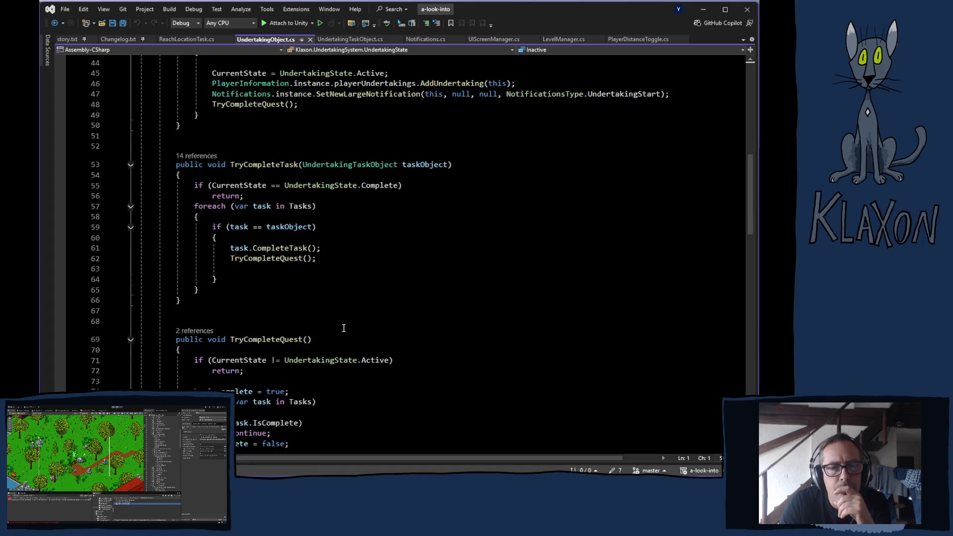
{"action": "scroll", "coordinate": [341, 328], "scroll_direction": "down", "scroll_amount": 1}
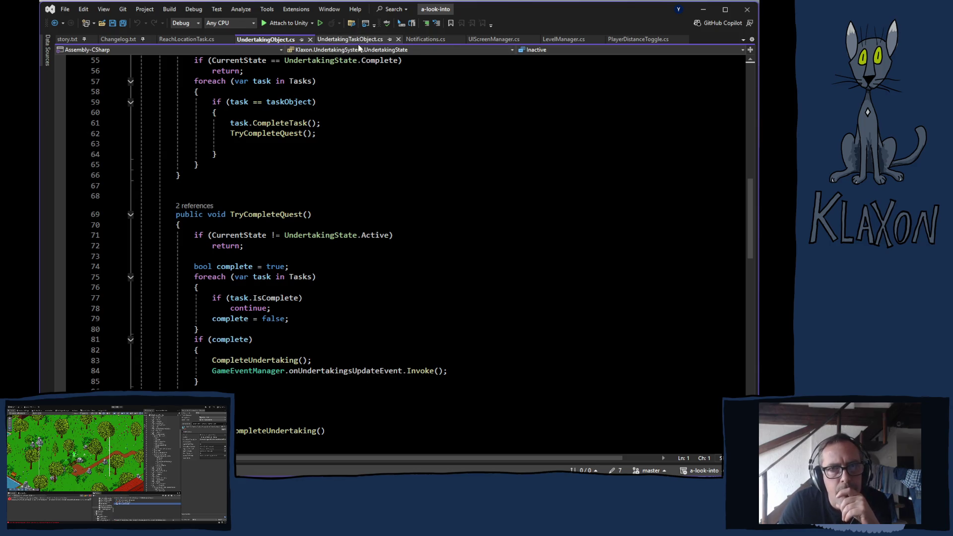
{"action": "left_click", "coordinate": [342, 39]}
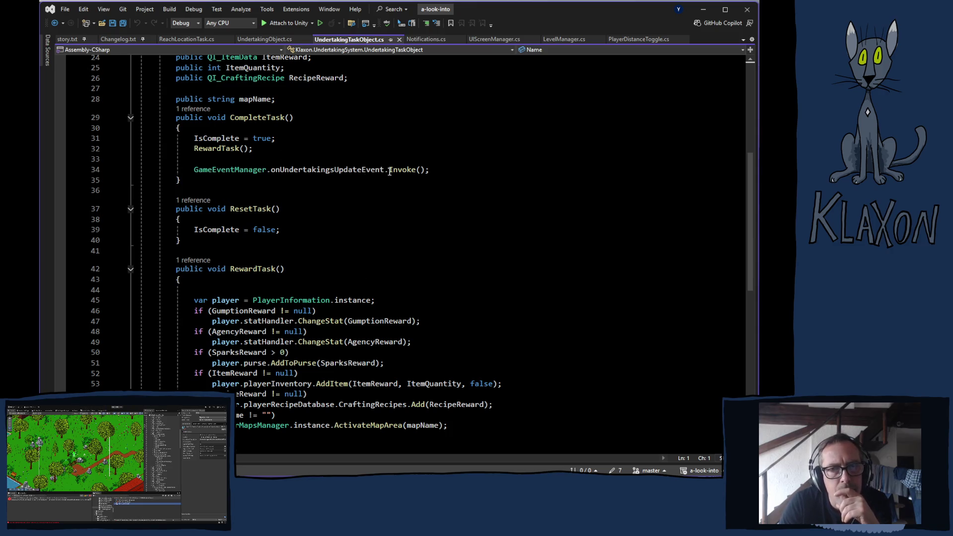
{"action": "left_click", "coordinate": [258, 41]}
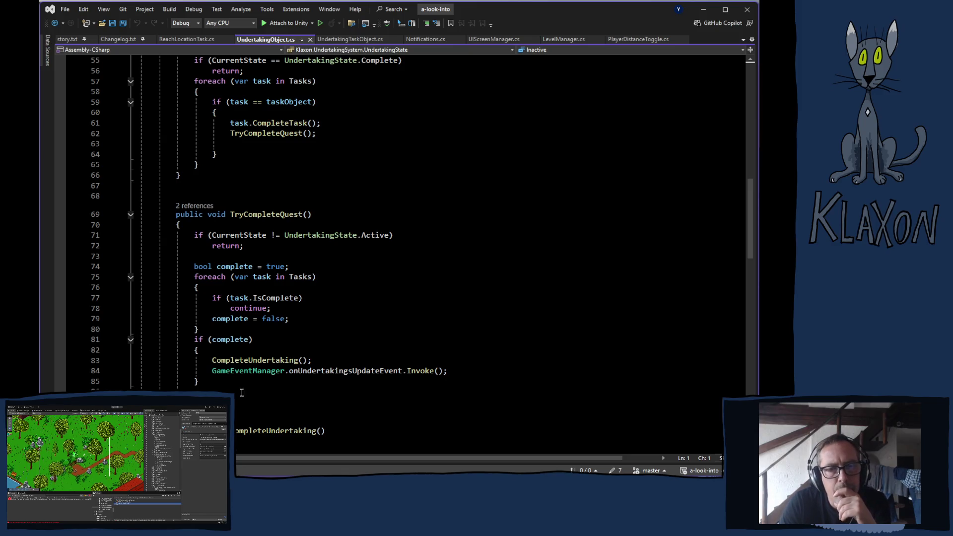
{"action": "mouse_move", "coordinate": [212, 371]}
{"action": "left_mouse_down"}
{"action": "mouse_move", "coordinate": [227, 362]}
{"action": "mouse_move", "coordinate": [451, 372]}
{"action": "left_mouse_up"}
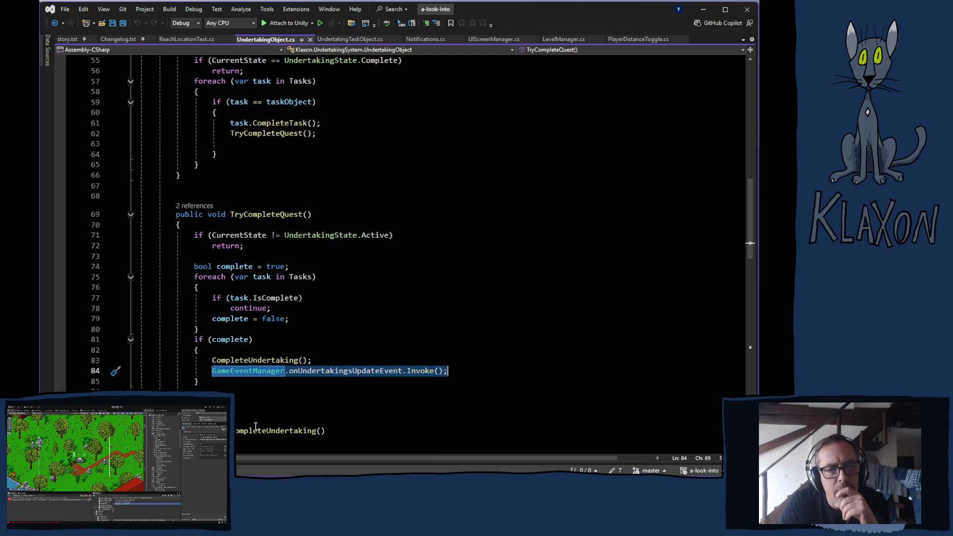
{"action": "scroll", "coordinate": [325, 406], "scroll_direction": "down", "scroll_amount": 2}
{"action": "left_click", "coordinate": [363, 378]}
{"action": "scroll", "coordinate": [363, 378], "scroll_direction": "down", "scroll_amount": 7}
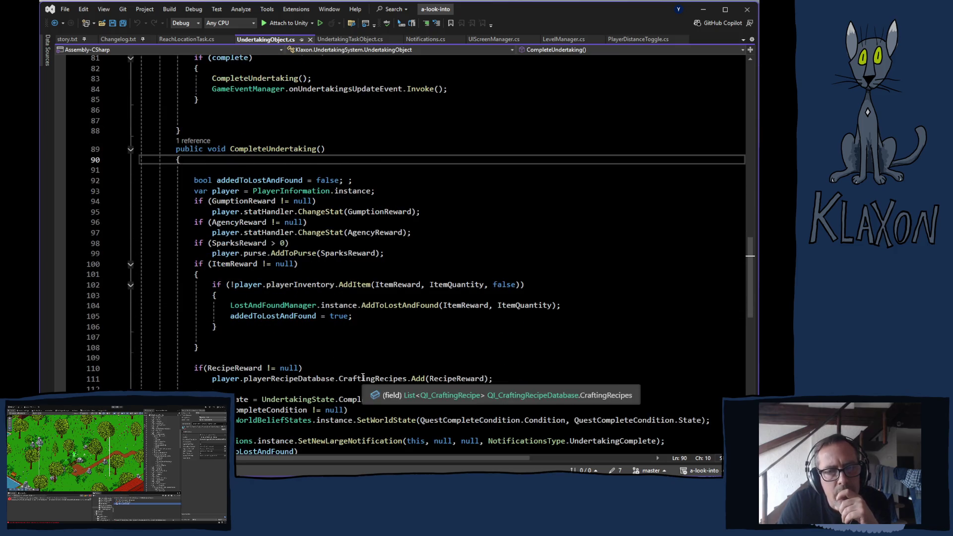
{"action": "scroll", "coordinate": [363, 378], "scroll_direction": "down", "scroll_amount": 2}
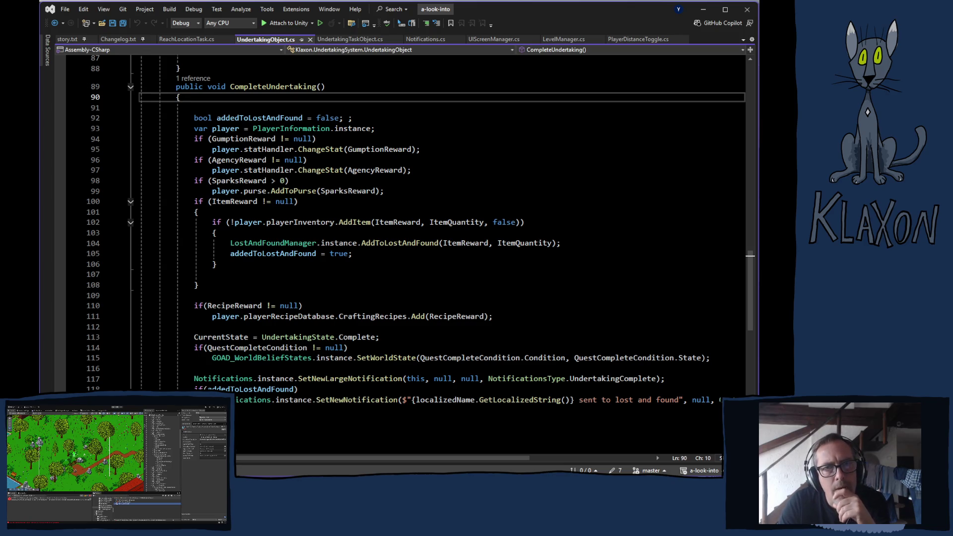
{"action": "scroll", "coordinate": [250, 304], "scroll_direction": "up", "scroll_amount": 7}
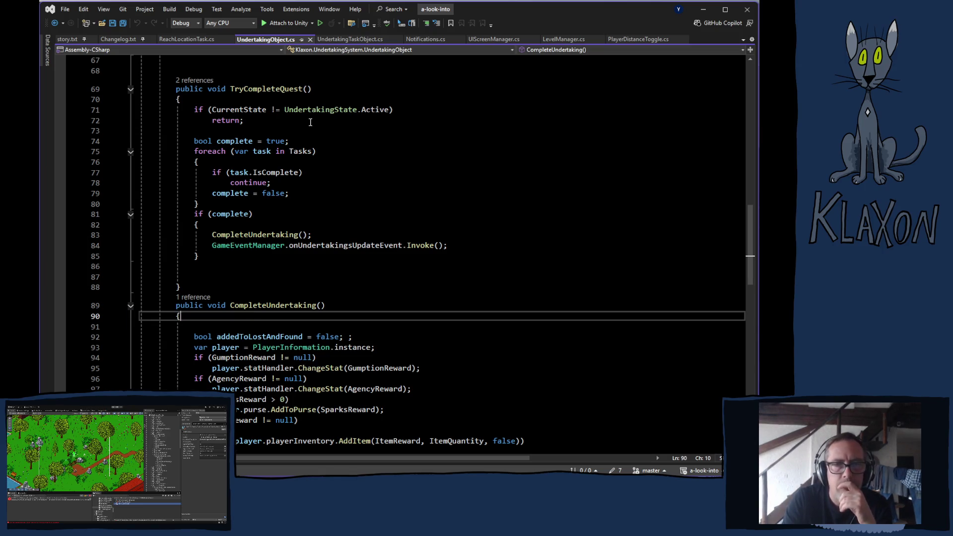
{"action": "key", "text": "alt+Tab"}
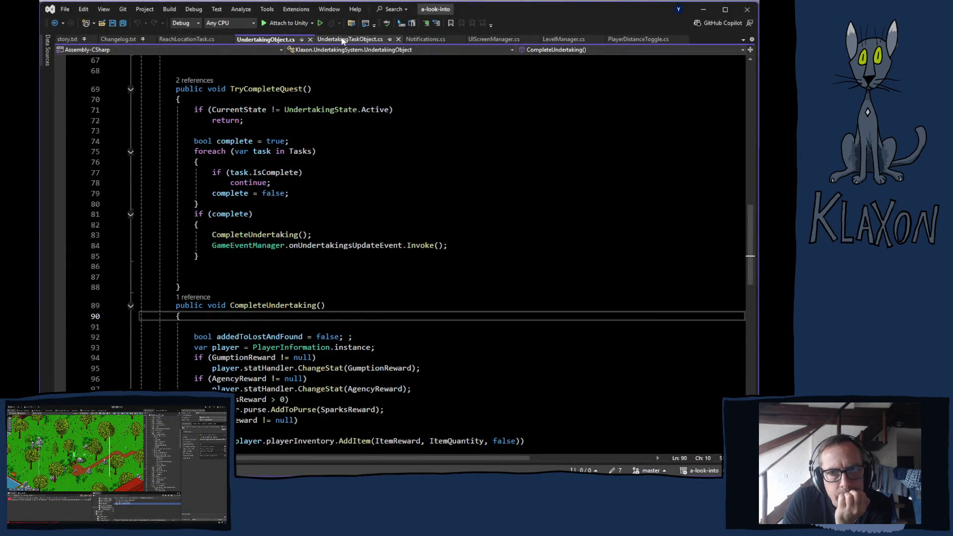
- Check ActivateUndertaking in UndertakingObject.cs, then place the cursor after mapName in UndertakingTaskObject.cs
{"action": "left_click", "coordinate": [342, 40]}
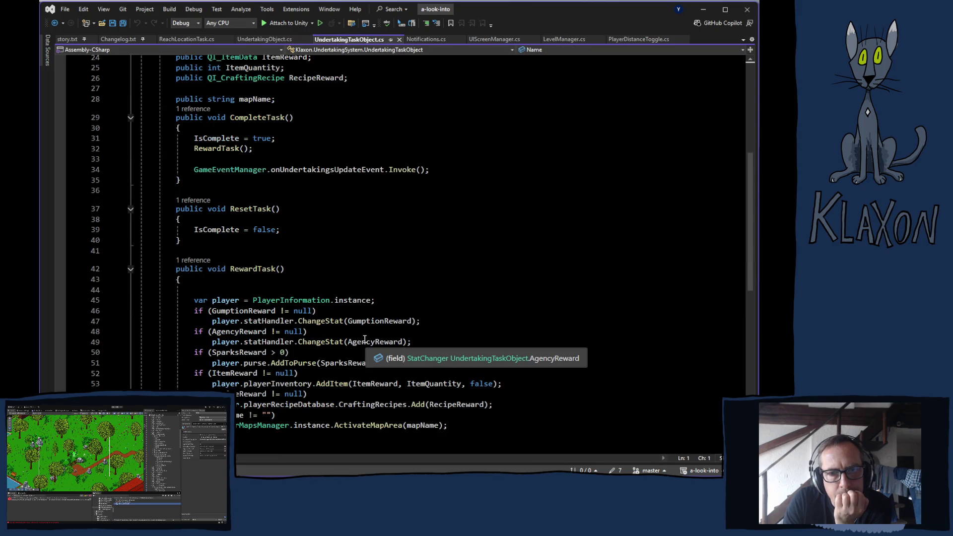
{"action": "scroll", "coordinate": [365, 339], "scroll_direction": "up", "scroll_amount": 4}
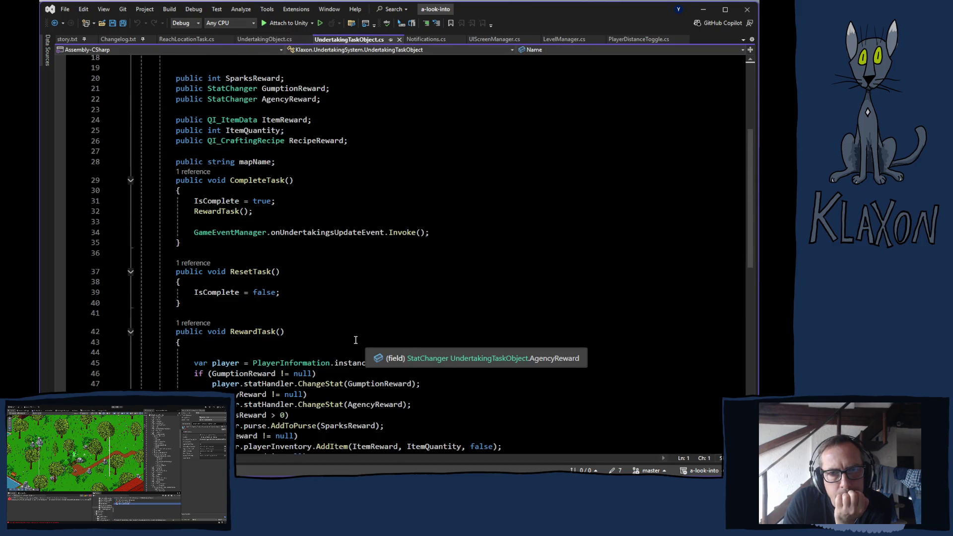
{"action": "left_click", "coordinate": [277, 41]}
{"action": "scroll", "coordinate": [417, 365], "scroll_direction": "up", "scroll_amount": 10}
{"action": "scroll", "coordinate": [417, 365], "scroll_direction": "up", "scroll_amount": 4}
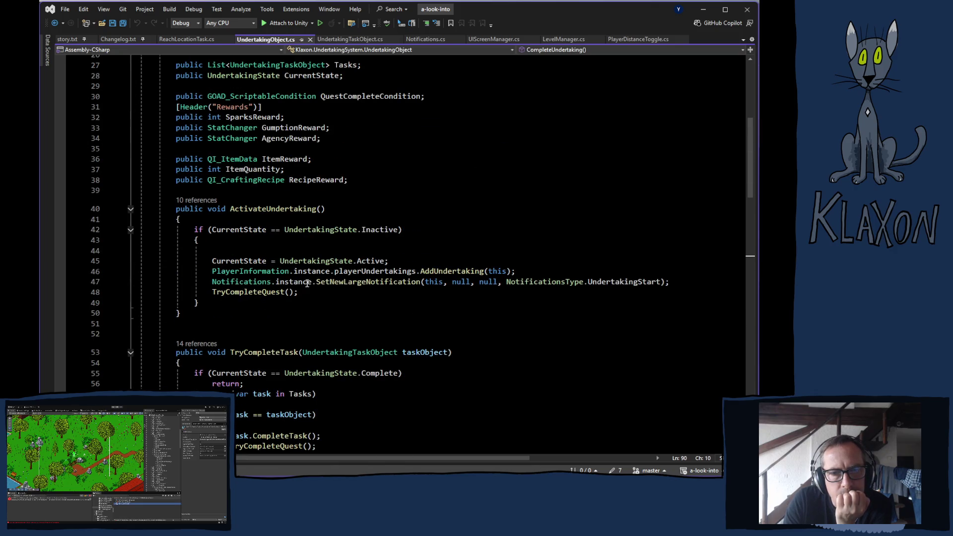
{"action": "left_click", "coordinate": [290, 209]}
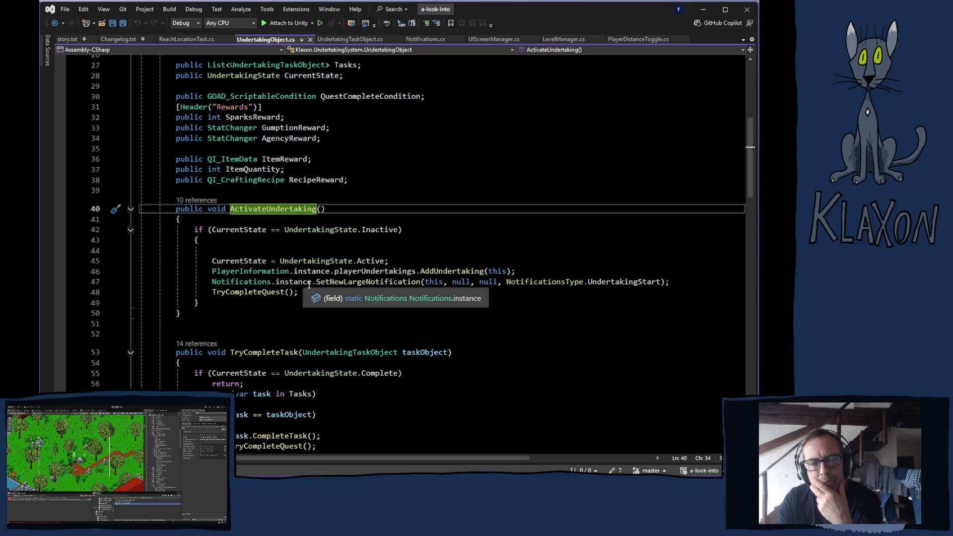
{"action": "left_click", "coordinate": [350, 40]}
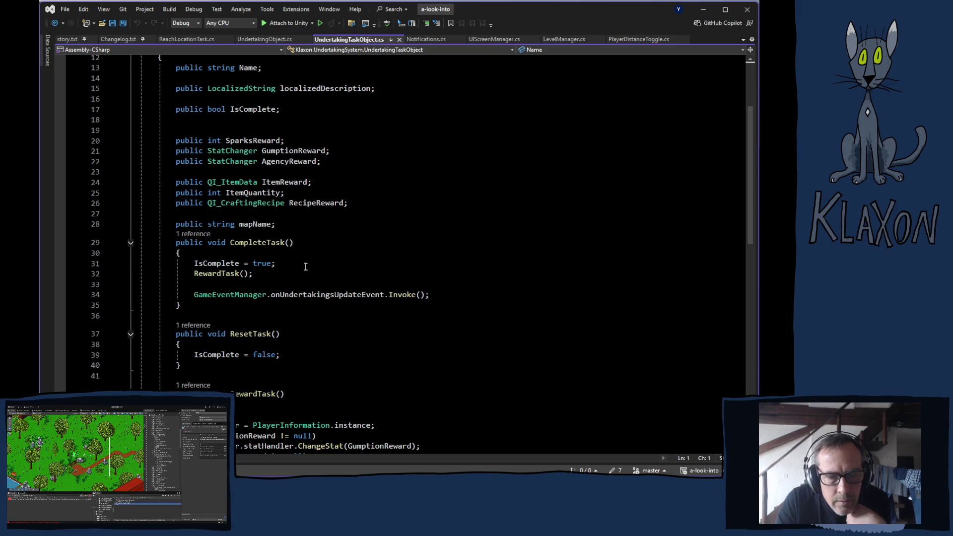
{"action": "left_click", "coordinate": [308, 224]}
- Add an empty 'public virtual void ActivateTask()' method above CompleteTask and save the file
{"action": "key", "text": "Return"}
{"action": "key", "text": "Return"}
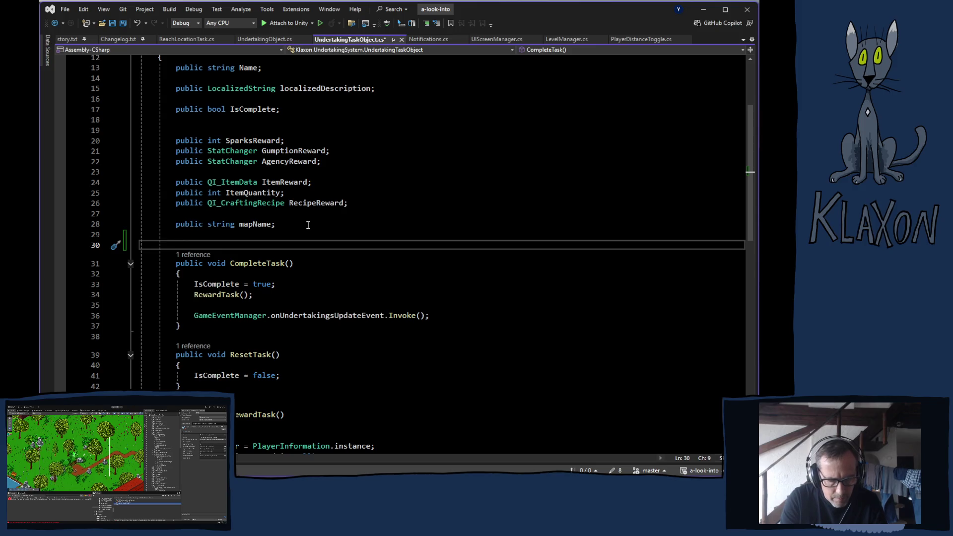
{"action": "type", "text": "publi"}
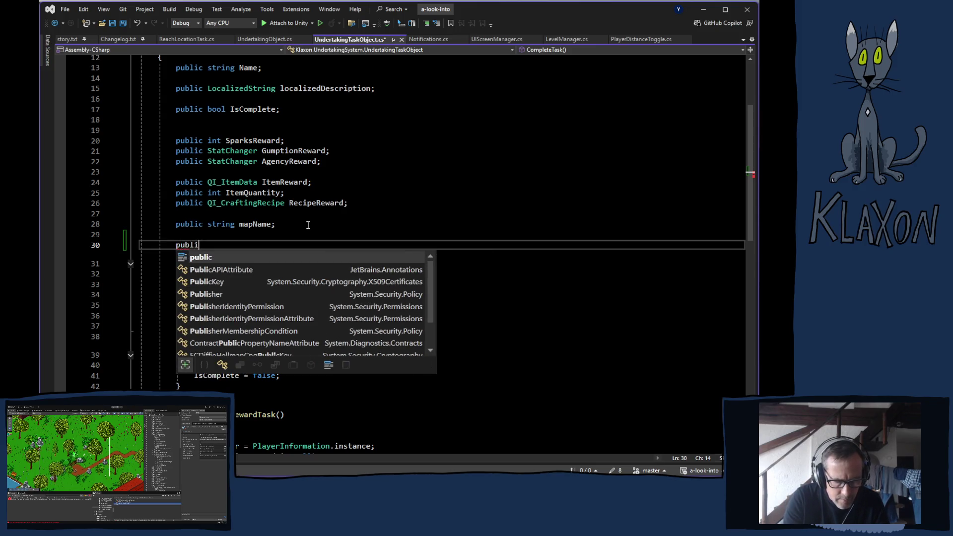
{"action": "type", "text": "c virtu"}
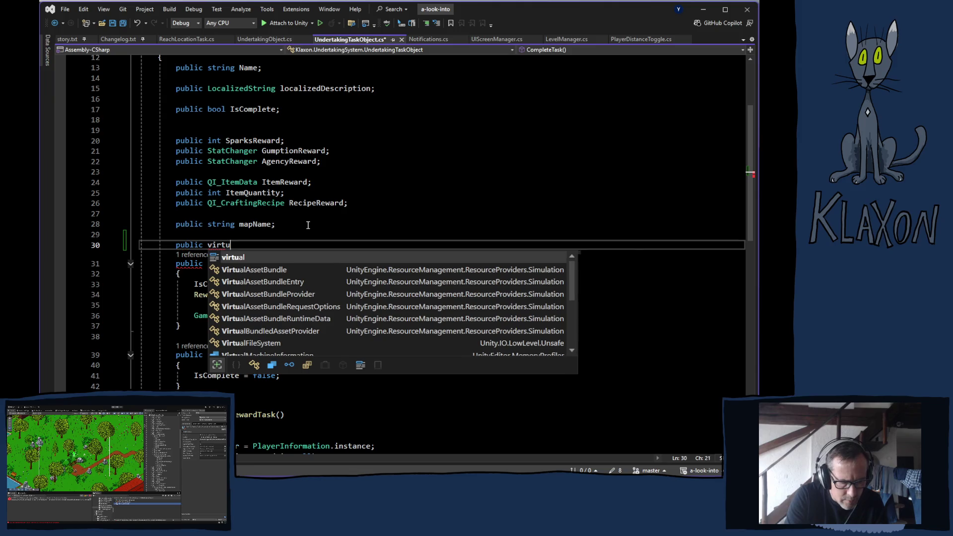
{"action": "type", "text": "al void"}
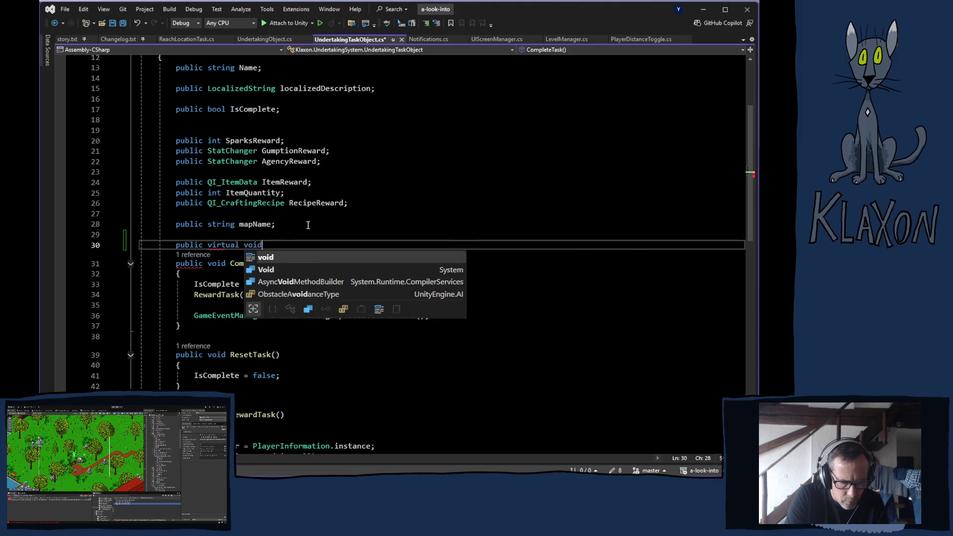
{"action": "type", "text": " Act"}
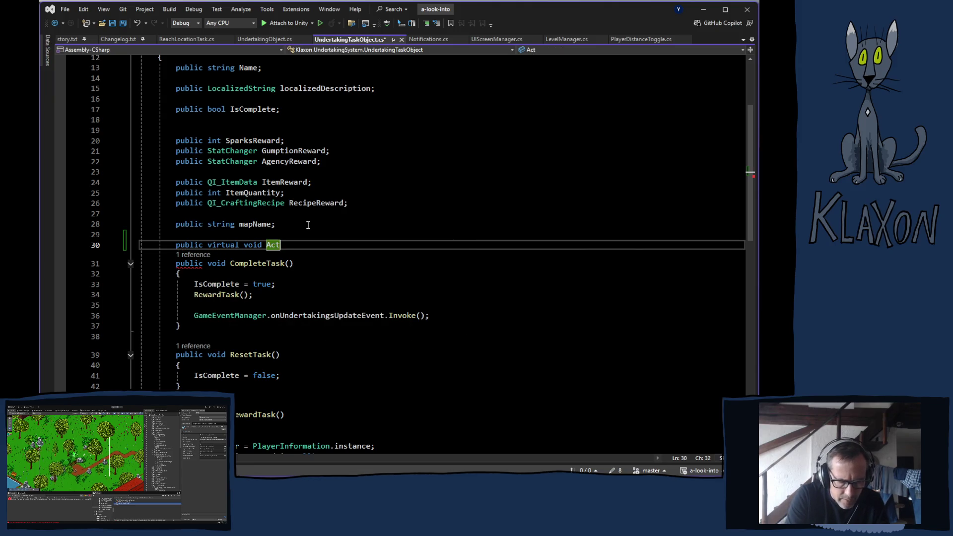
{"action": "type", "text": "ivate"}
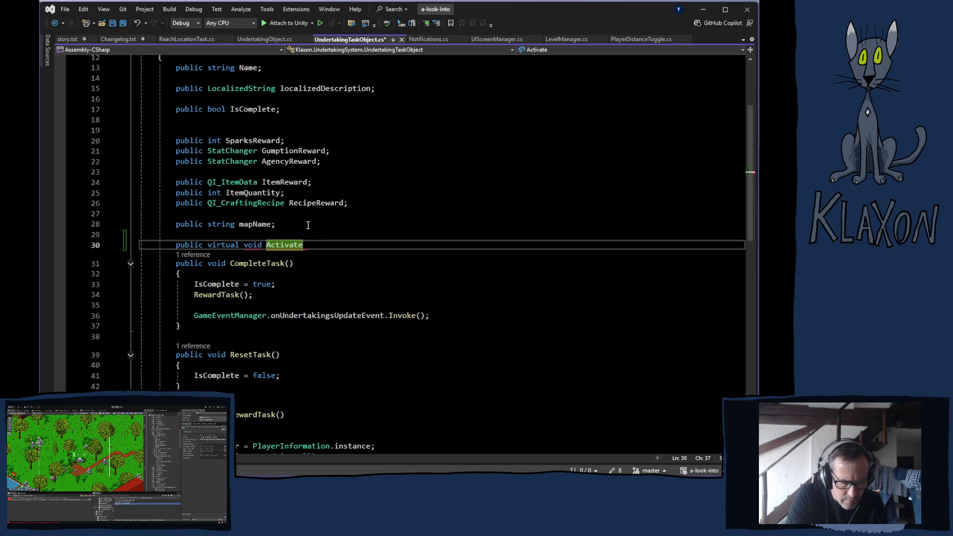
{"action": "type", "text": "Task(){"}
{"action": "key", "text": "Return"}
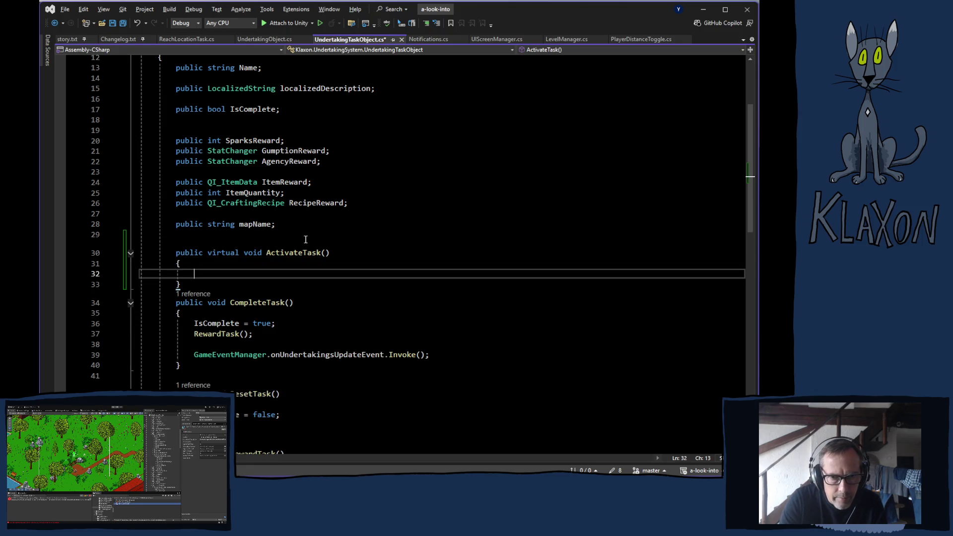
{"action": "left_click", "coordinate": [197, 284]}
{"action": "key", "text": "Return"}
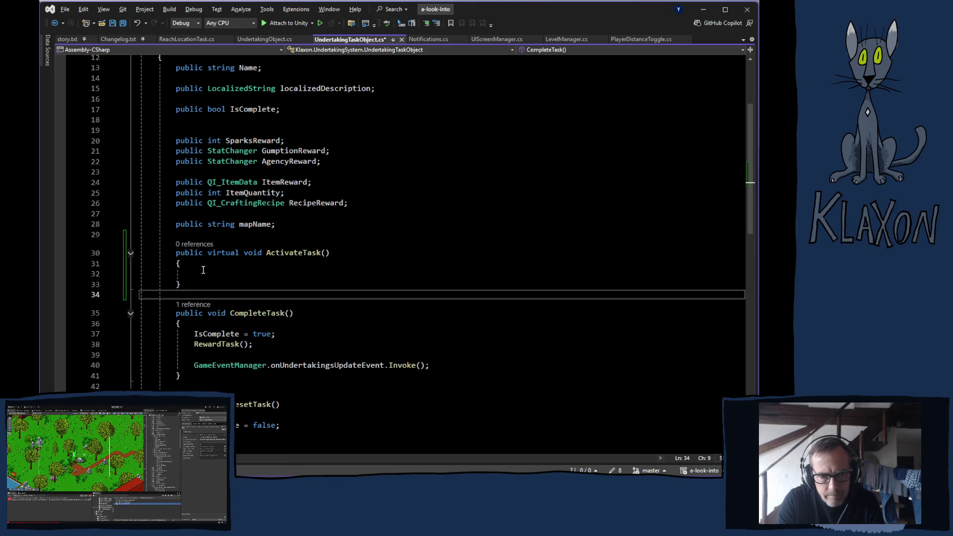
{"action": "key", "text": "ctrl+s"}
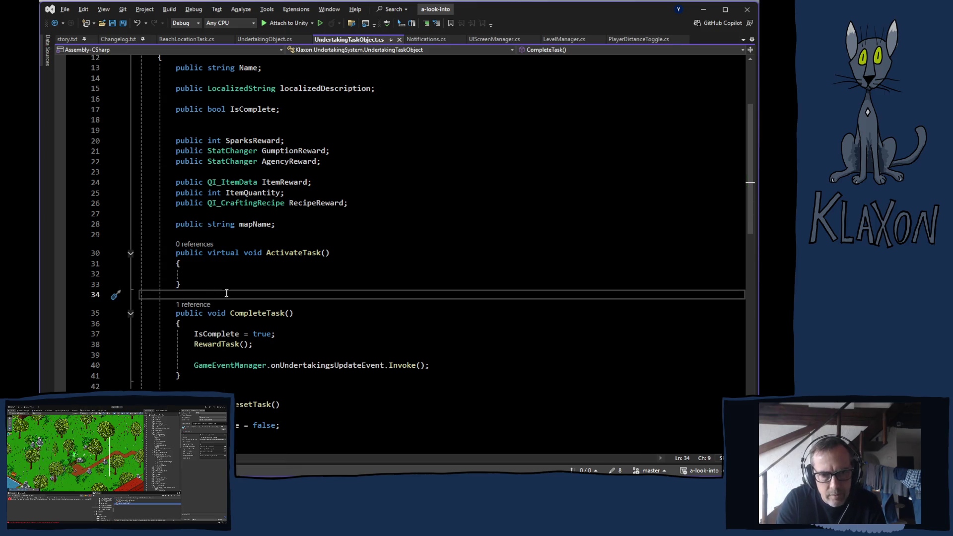
{"action": "left_click", "coordinate": [266, 39]}
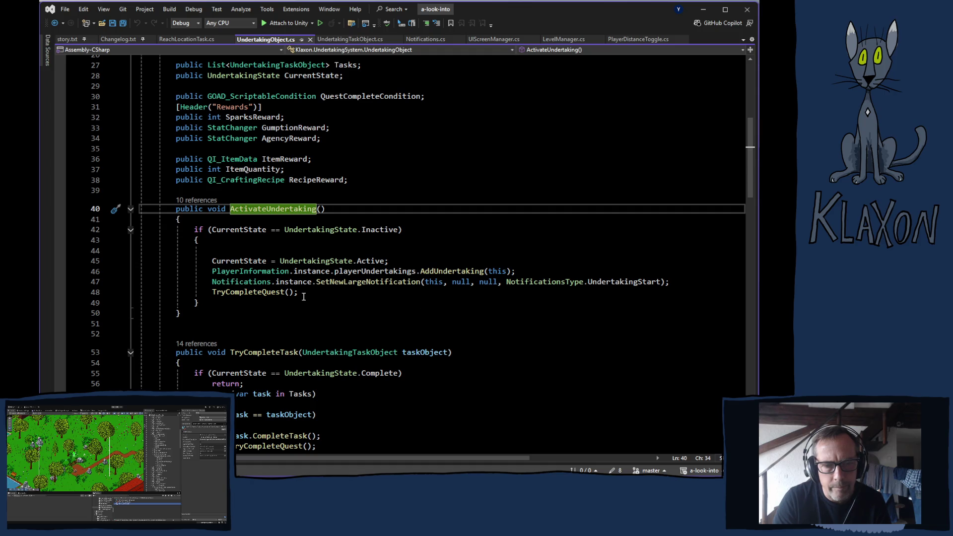
- Review how ActivateUndertaking activates an Inactive undertaking, and the TryCompleteTask code below it
{"action": "scroll", "coordinate": [307, 296], "scroll_direction": "down", "scroll_amount": 2}
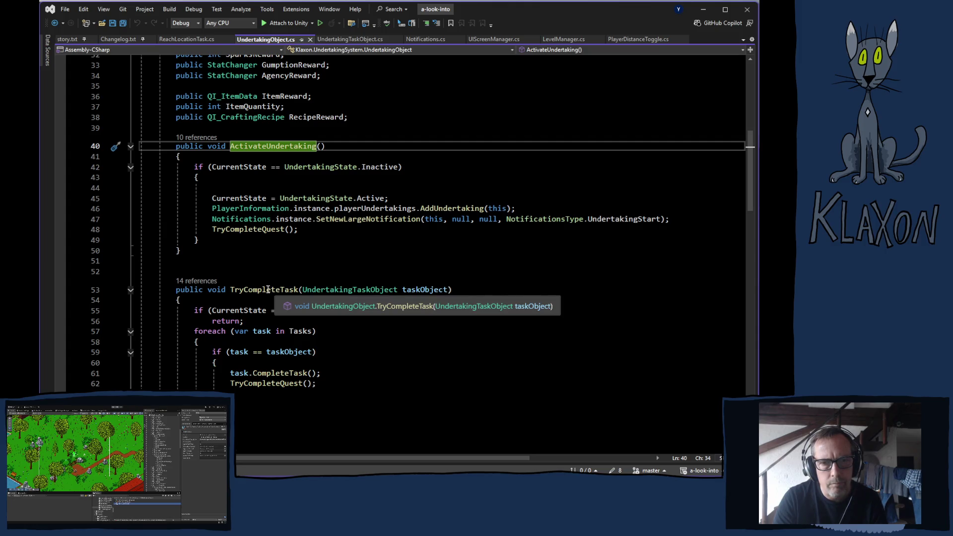
{"action": "scroll", "coordinate": [262, 322], "scroll_direction": "down", "scroll_amount": 4}
{"action": "scroll", "coordinate": [262, 323], "scroll_direction": "down", "scroll_amount": 3}
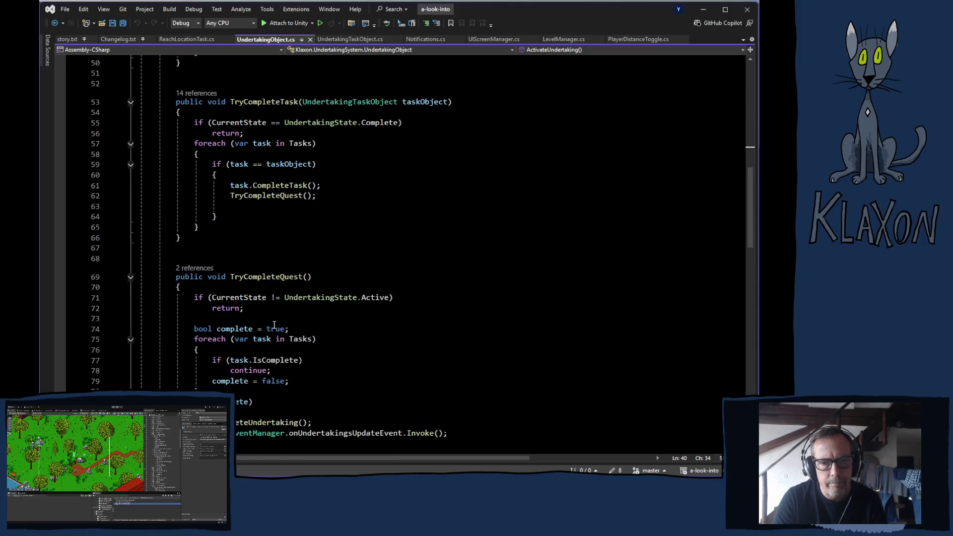
{"action": "scroll", "coordinate": [373, 346], "scroll_direction": "up", "scroll_amount": 6}
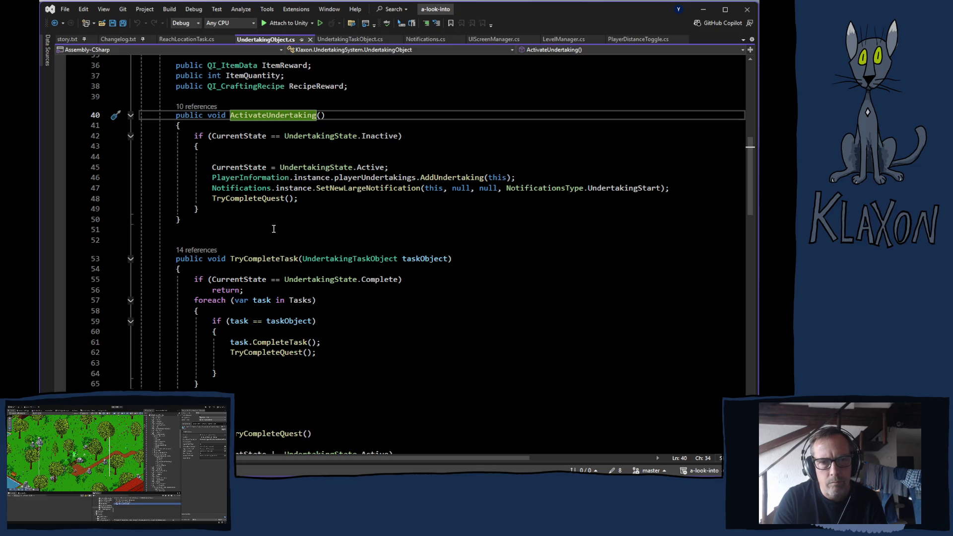
{"action": "mouse_move", "coordinate": [352, 177]}
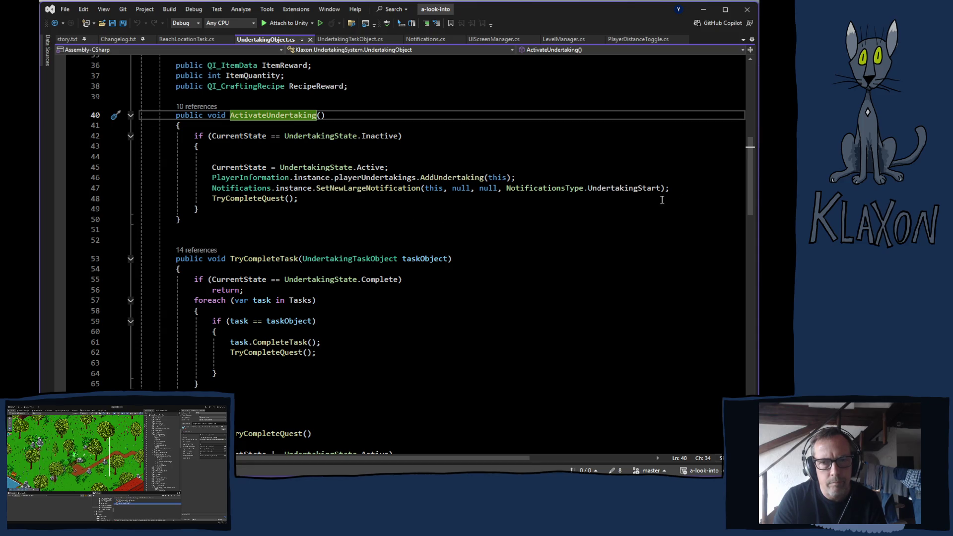
- Add a foreach loop after the notification call with loop variable task
{"action": "left_click", "coordinate": [682, 191]}
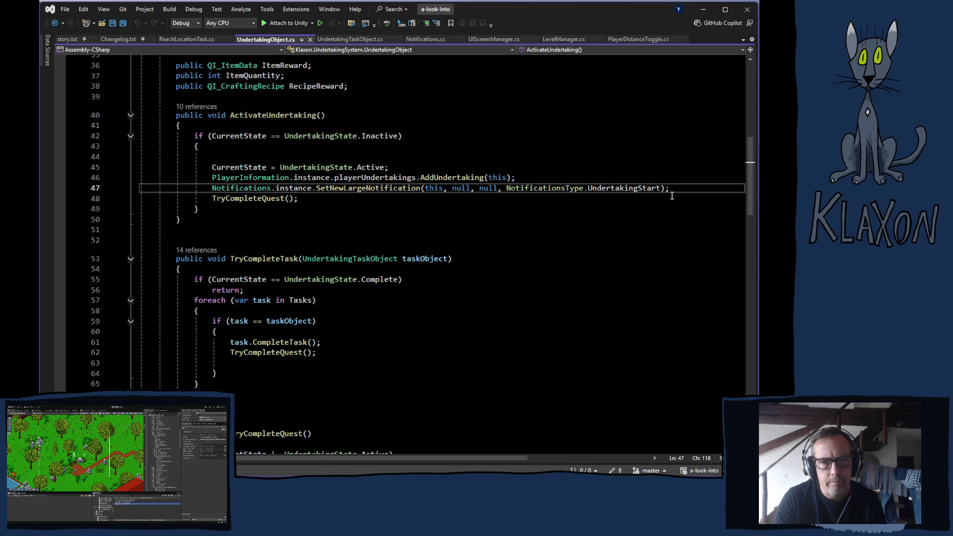
{"action": "key", "text": "Return"}
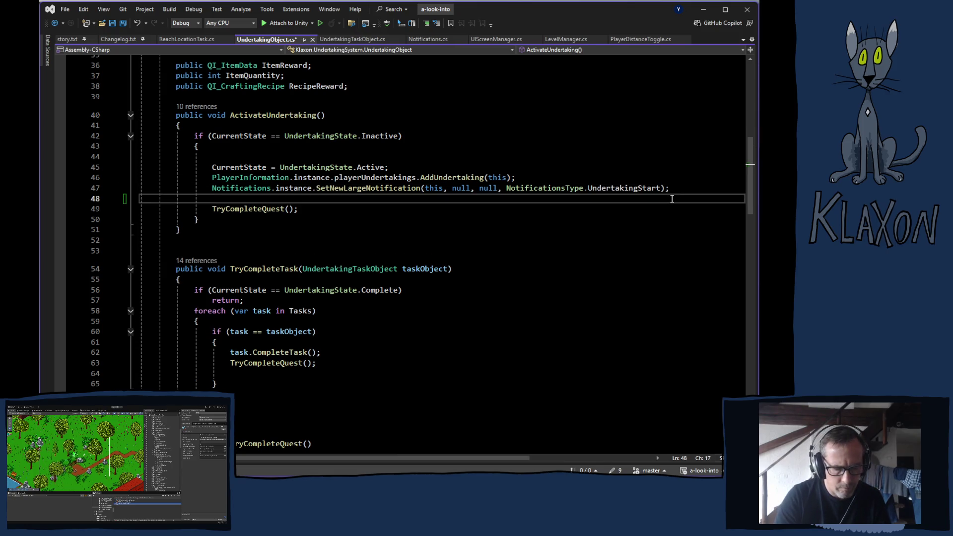
{"action": "type", "text": "for"}
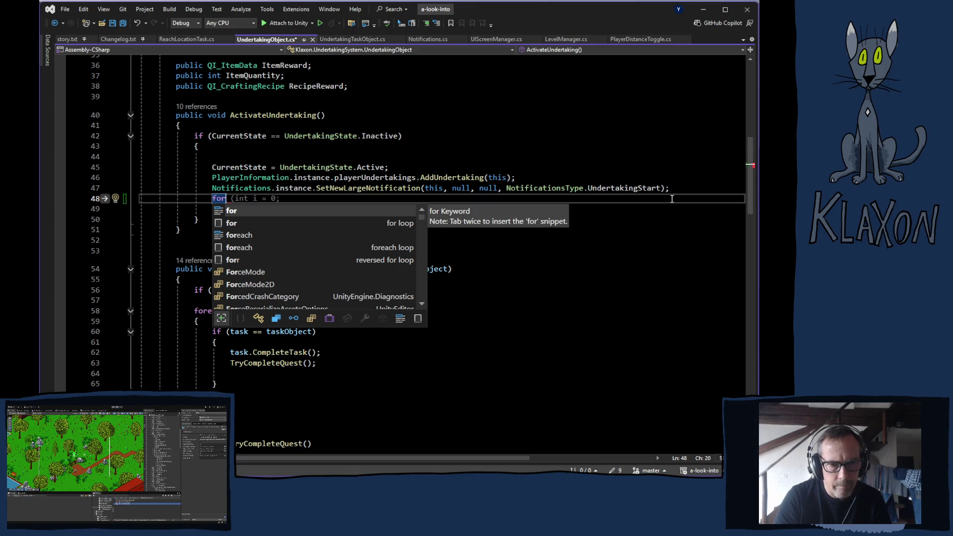
{"action": "type", "text": "e"}
{"action": "key", "text": "Tab"}
{"action": "key", "text": "Tab"}
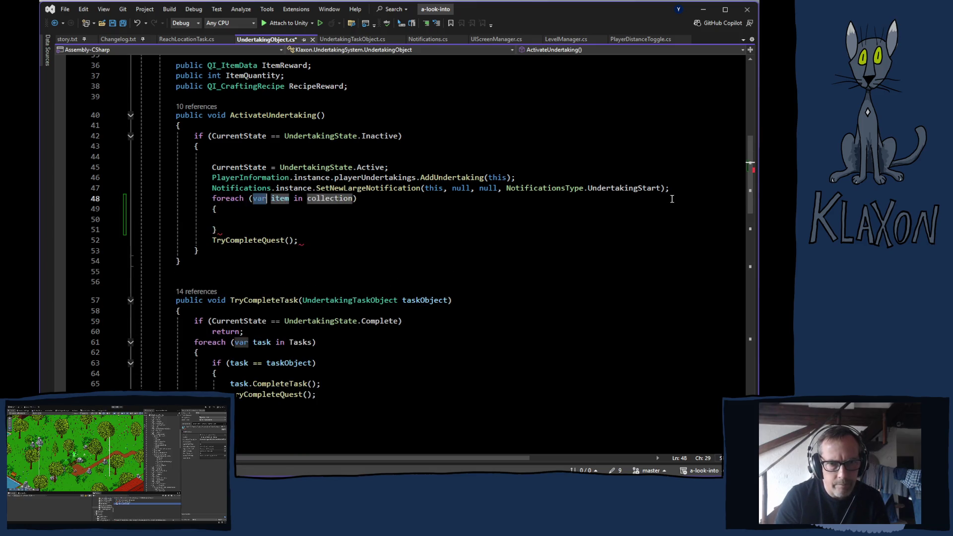
{"action": "key", "text": "Tab"}
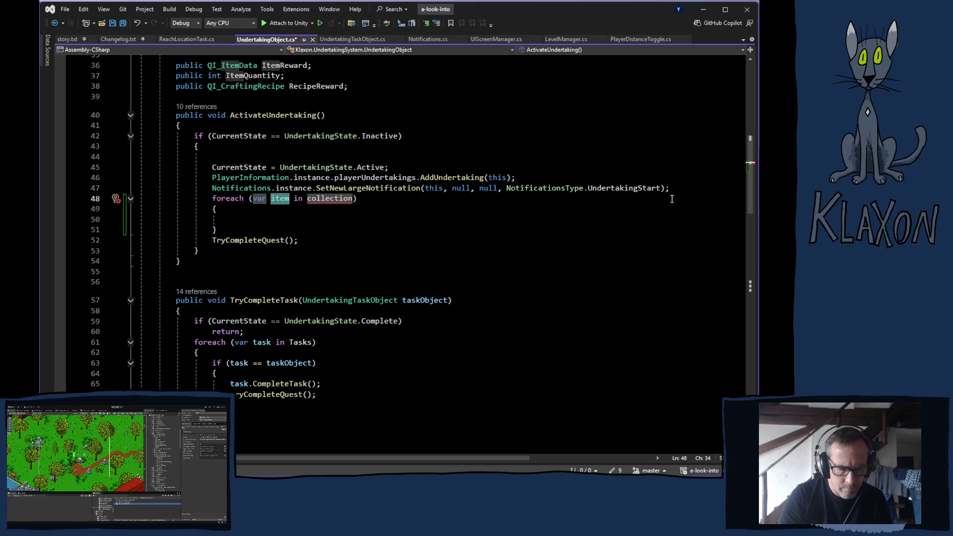
{"action": "type", "text": "task"}
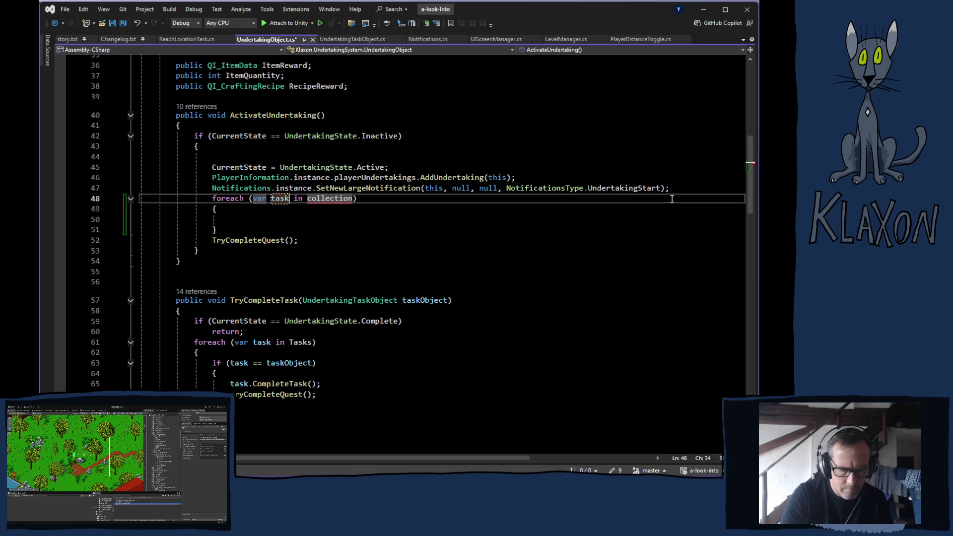
{"action": "key", "text": "Tab"}
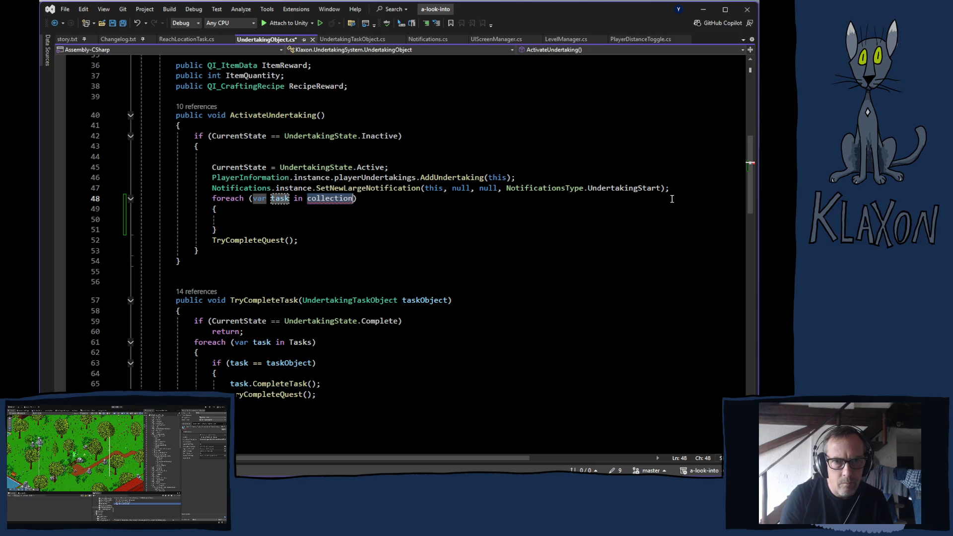
- Make the foreach loop iterate over the Tasks collection
{"action": "scroll", "coordinate": [384, 216], "scroll_direction": "up", "scroll_amount": 6}
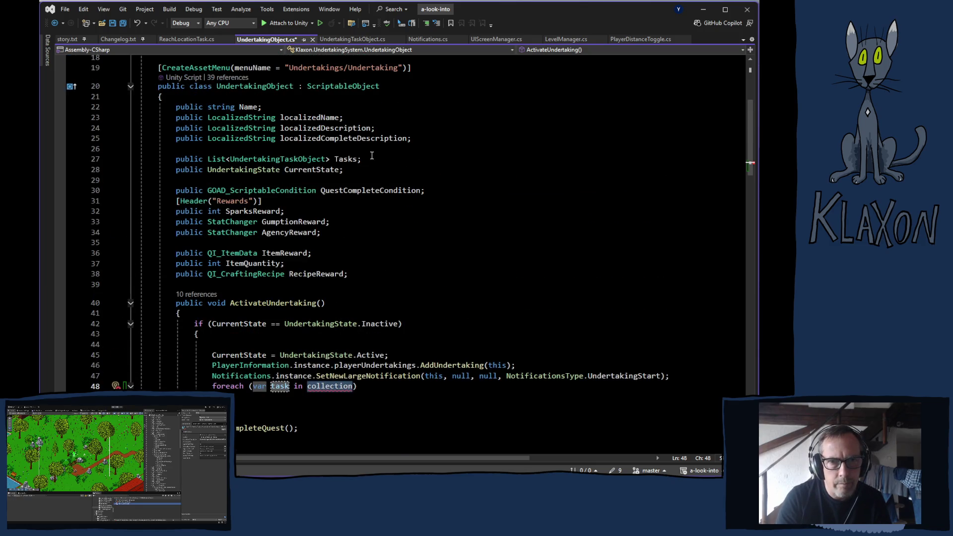
{"action": "scroll", "coordinate": [412, 162], "scroll_direction": "down", "scroll_amount": 4}
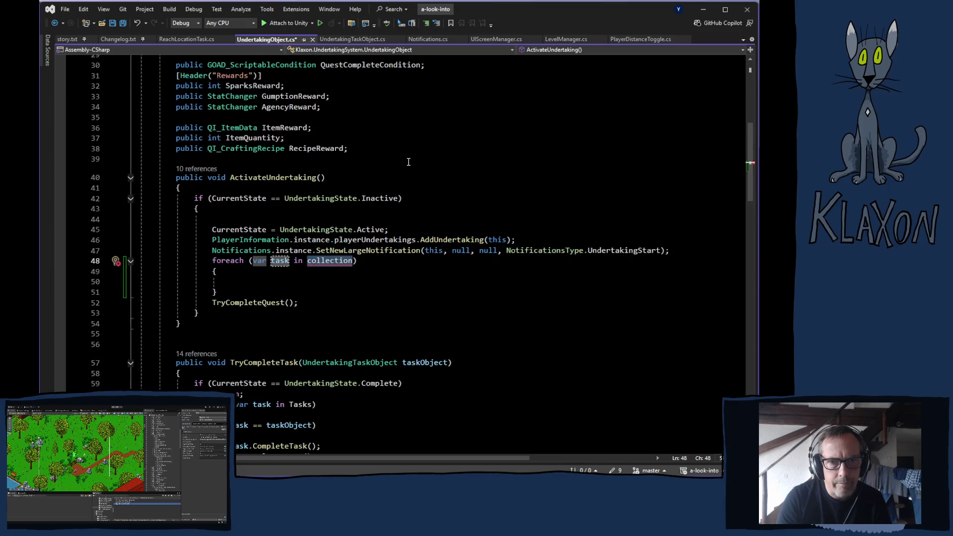
{"action": "type", "text": "ta"}
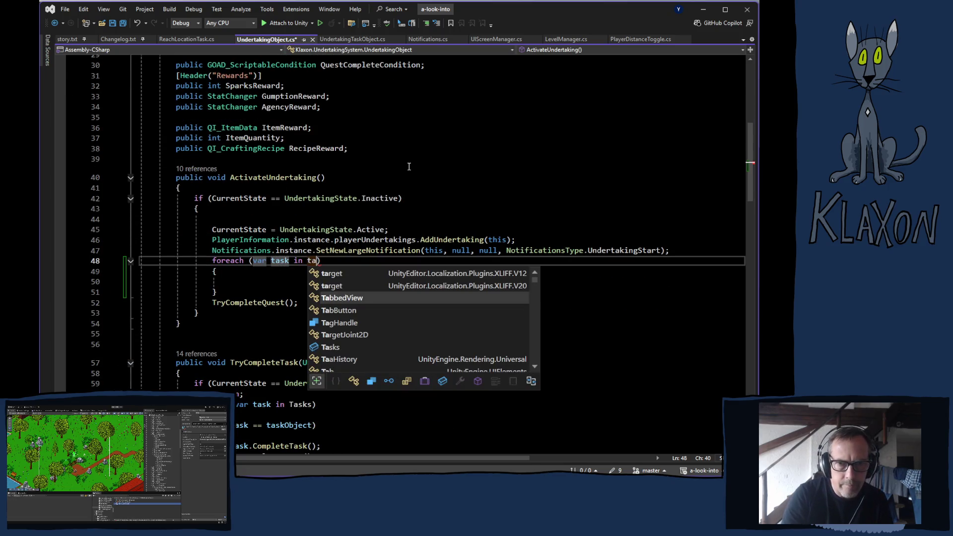
{"action": "key", "text": "Down"}
{"action": "key", "text": "Down"}
{"action": "key", "text": "Down"}
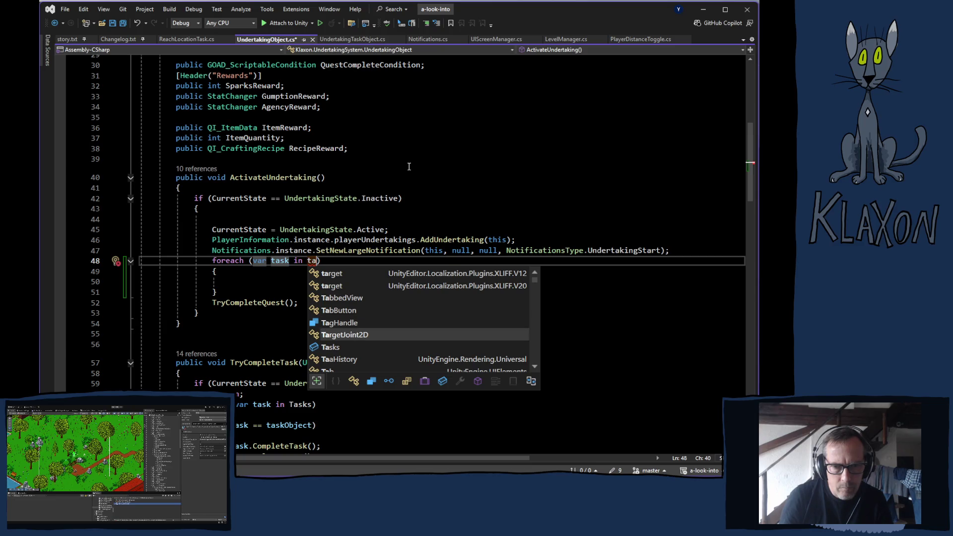
{"action": "key", "text": "Tab"}
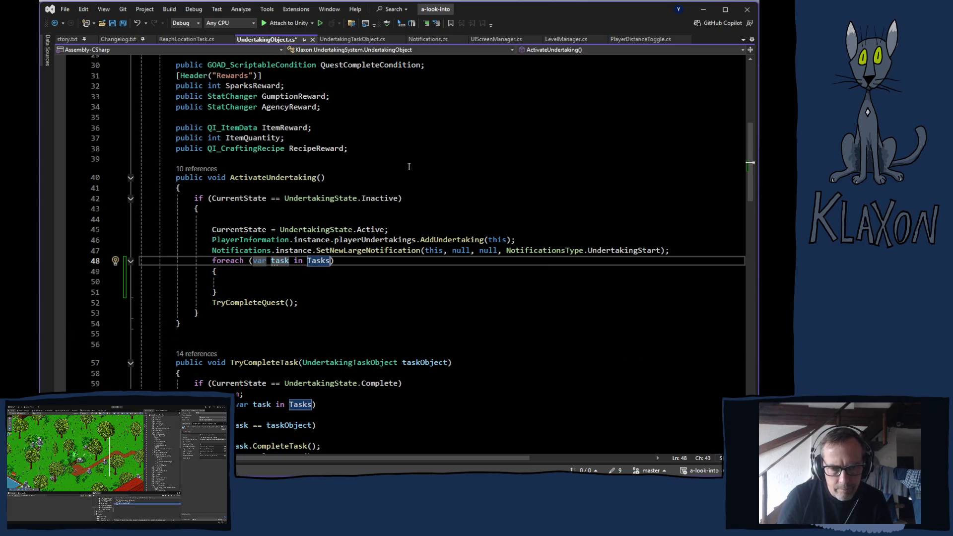
{"action": "key", "text": "Return"}
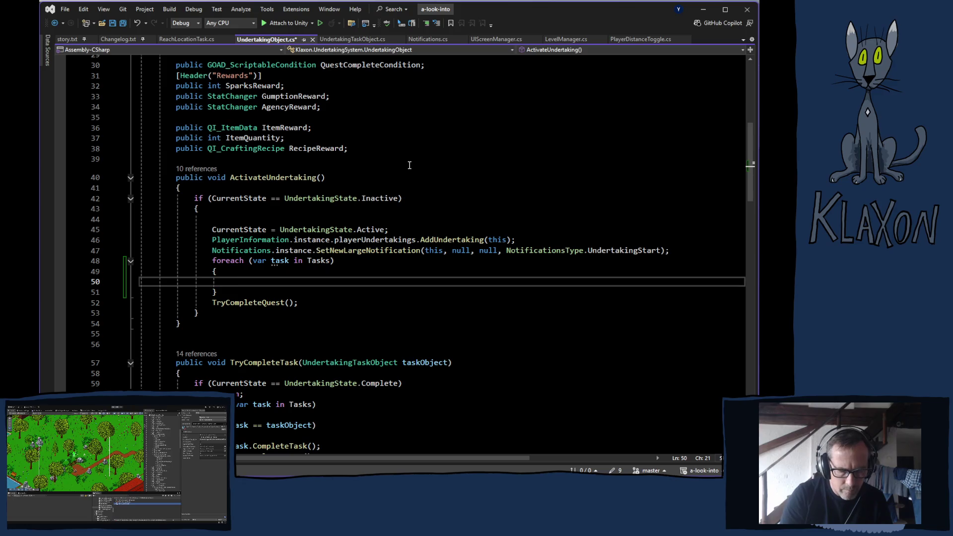
- Call task.ActivateTask() inside the loop body and save UndertakingObject.cs
{"action": "type", "text": "task"}
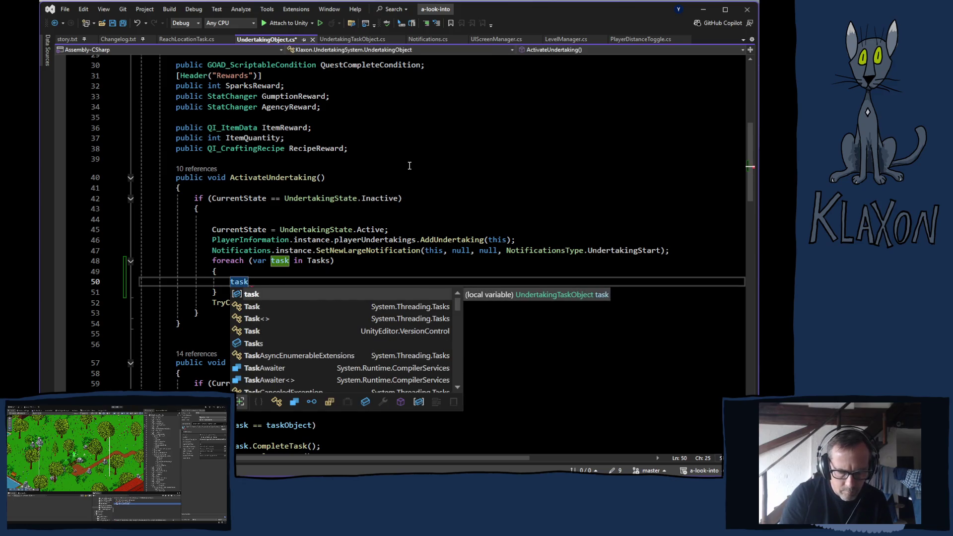
{"action": "type", "text": ".act"}
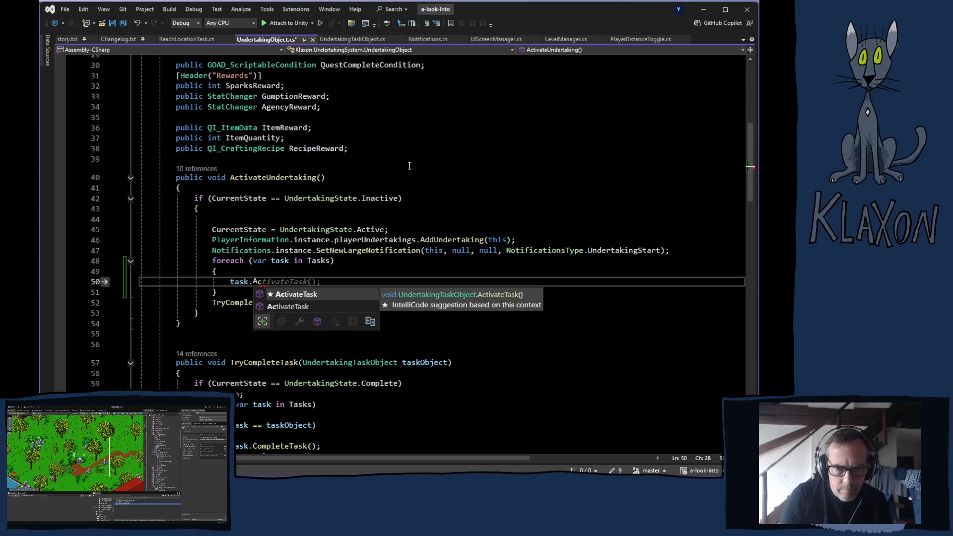
{"action": "key", "text": "Tab"}
{"action": "key", "text": "Tab"}
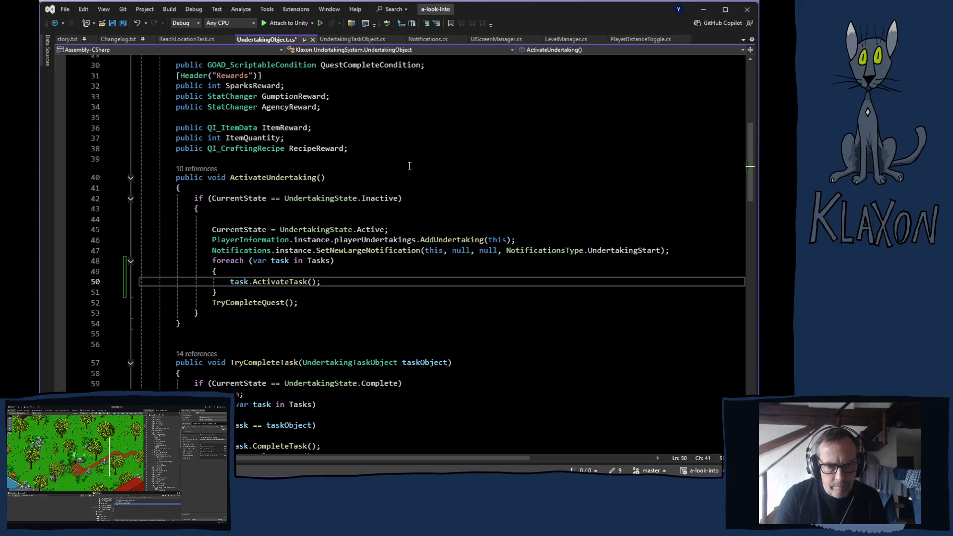
{"action": "key", "text": "ctrl+s"}
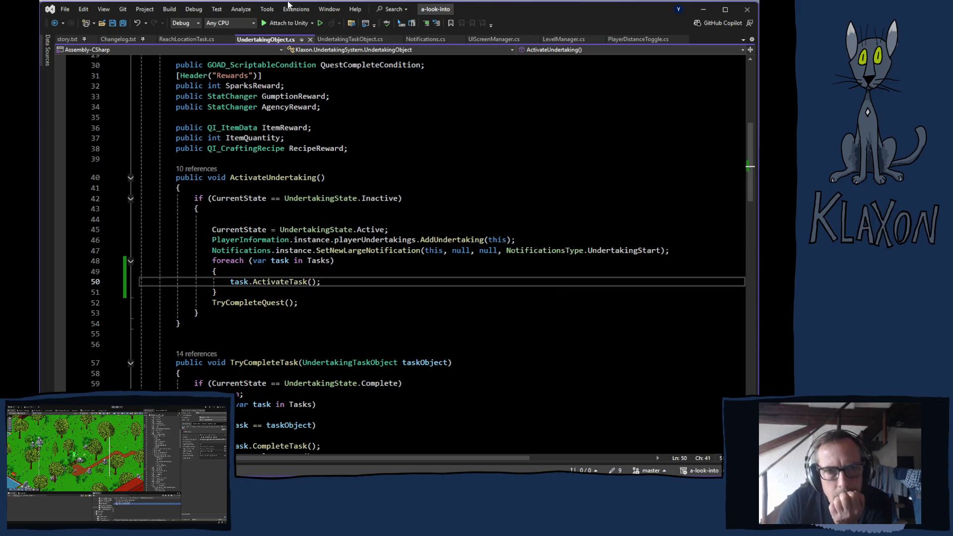
{"action": "left_click", "coordinate": [355, 42]}
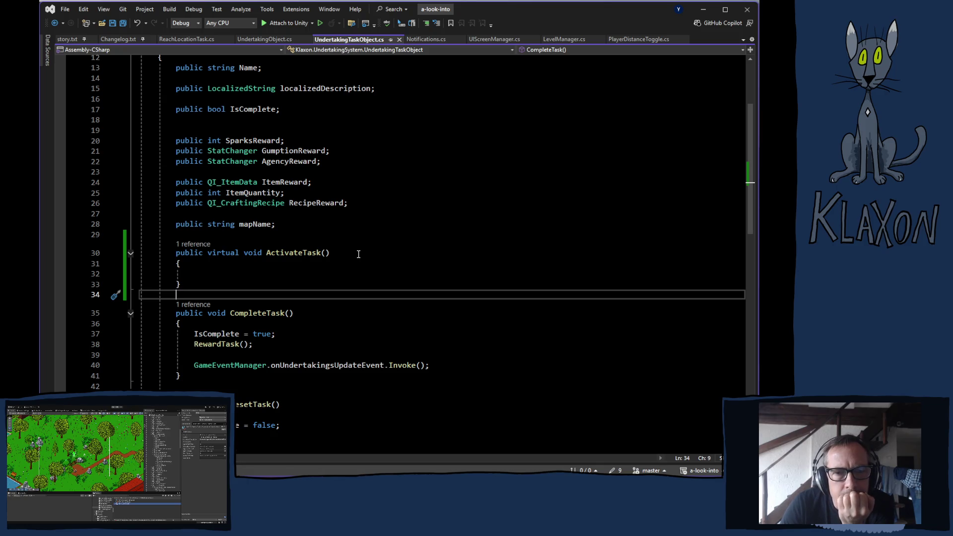
- Review UndertakingTaskObject.cs, highlighting the mapName check and ActivateMapArea call
{"action": "scroll", "coordinate": [356, 253], "scroll_direction": "down", "scroll_amount": 7}
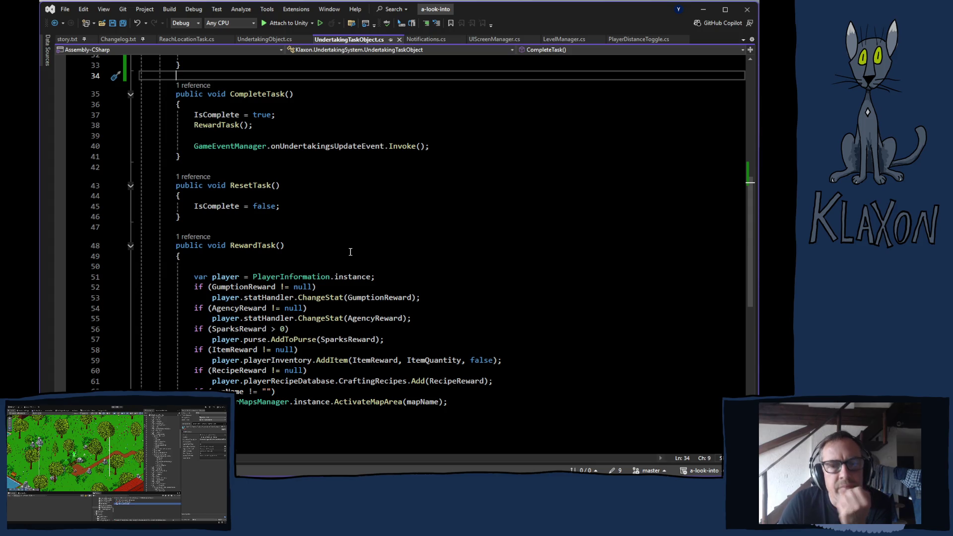
{"action": "scroll", "coordinate": [311, 199], "scroll_direction": "up", "scroll_amount": 2}
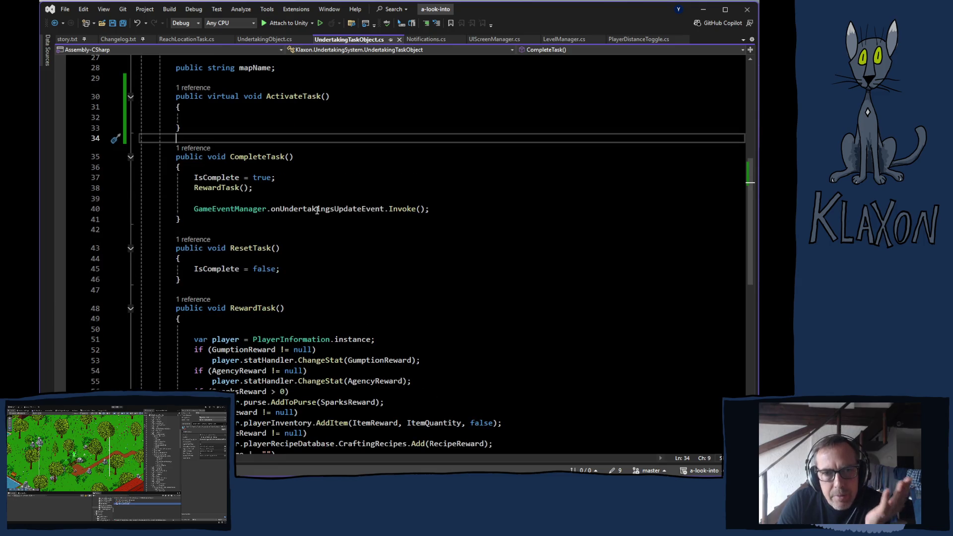
{"action": "mouse_move", "coordinate": [317, 210]}
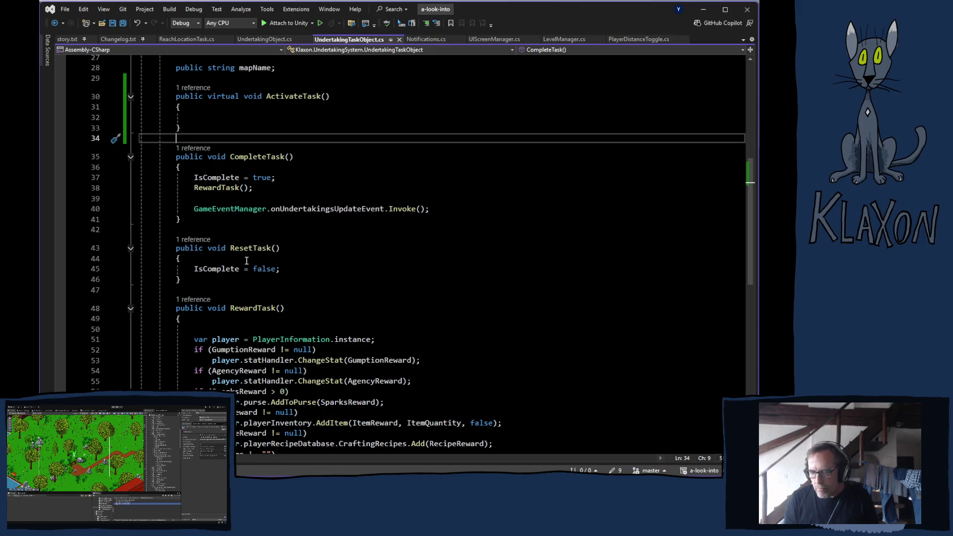
{"action": "scroll", "coordinate": [243, 236], "scroll_direction": "down", "scroll_amount": 2}
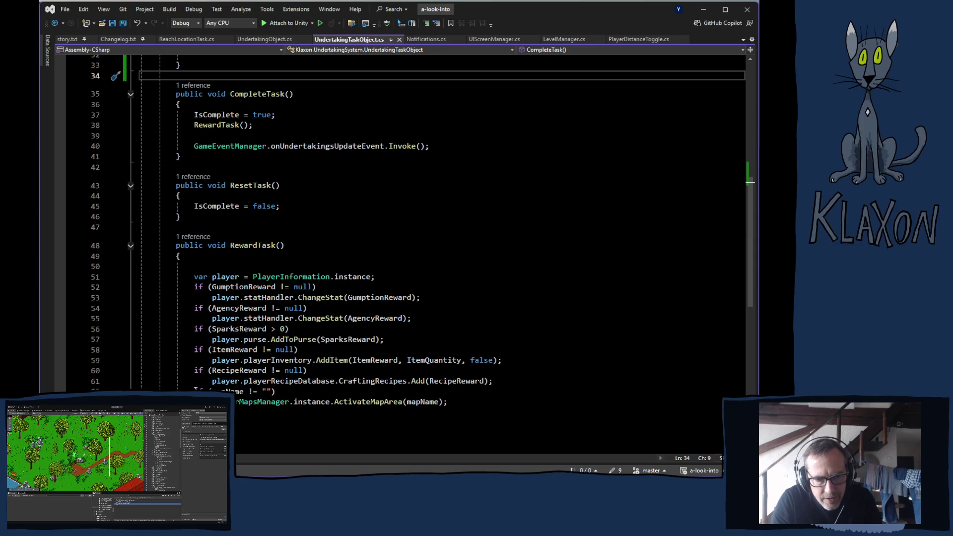
{"action": "mouse_move", "coordinate": [194, 390]}
{"action": "left_mouse_down"}
{"action": "mouse_move", "coordinate": [261, 383]}
{"action": "mouse_move", "coordinate": [281, 392]}
{"action": "mouse_move", "coordinate": [449, 402]}
{"action": "left_mouse_up"}
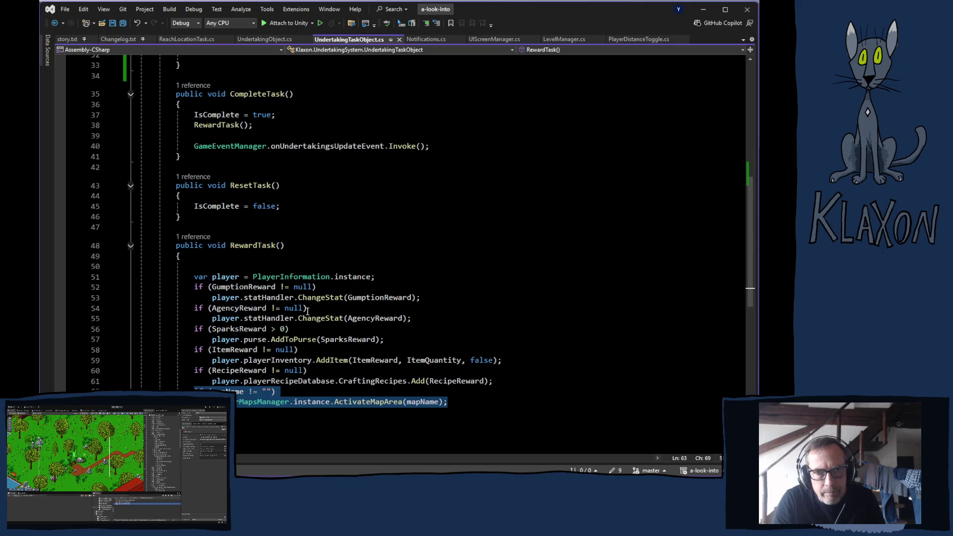
{"action": "scroll", "coordinate": [308, 252], "scroll_direction": "up", "scroll_amount": 3}
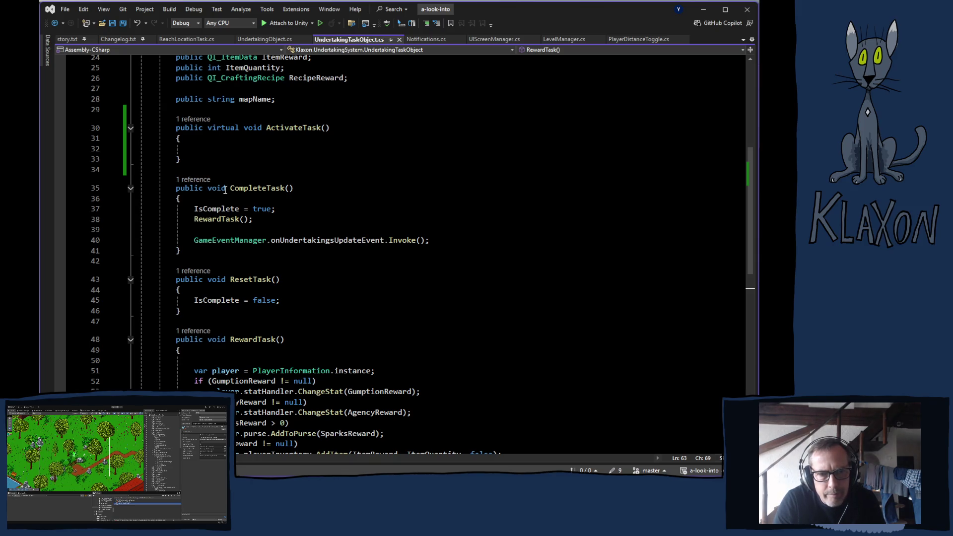
{"action": "scroll", "coordinate": [257, 218], "scroll_direction": "up", "scroll_amount": 2}
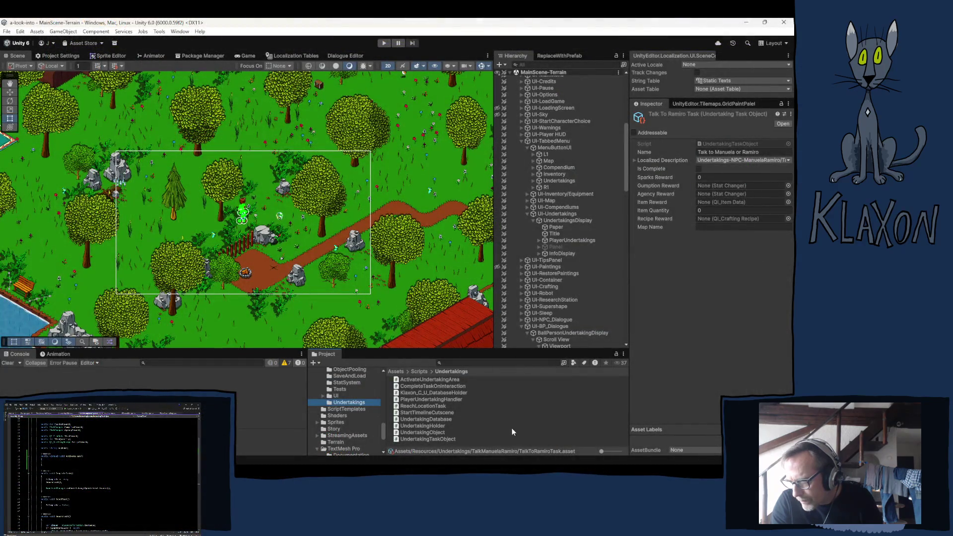
- Create a new MonoBehaviour script named Task_Gather in the Undertakings folder
{"action": "right_click", "coordinate": [479, 437]}
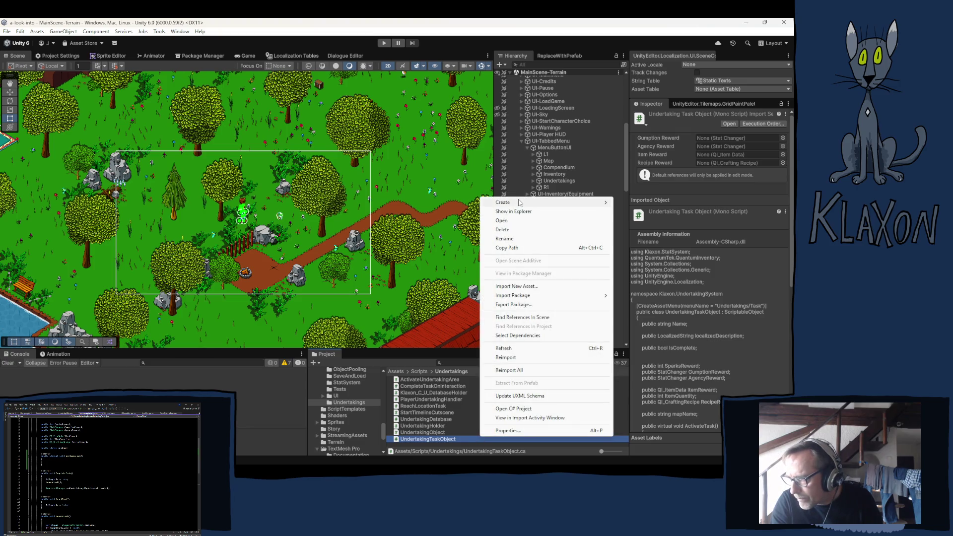
{"action": "mouse_move", "coordinate": [519, 202]}
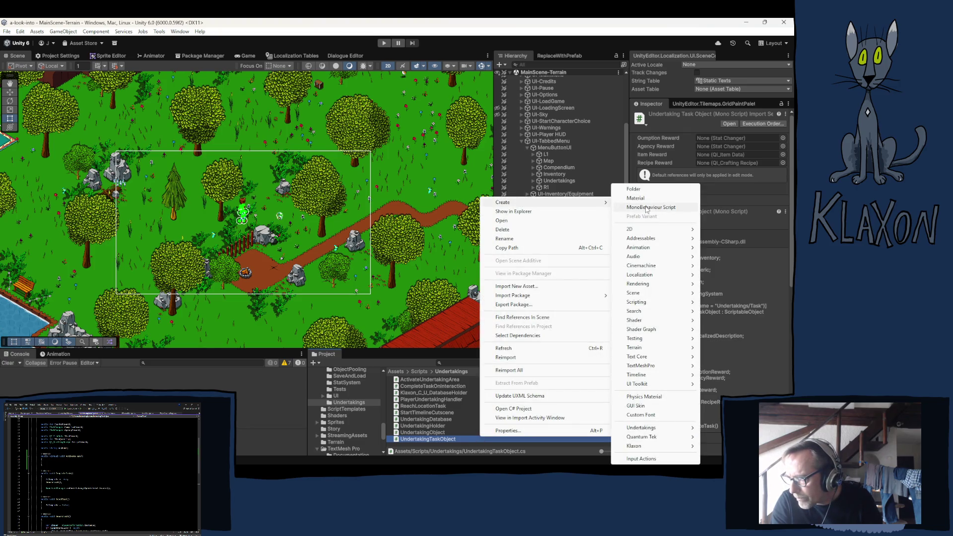
{"action": "left_click", "coordinate": [647, 208]}
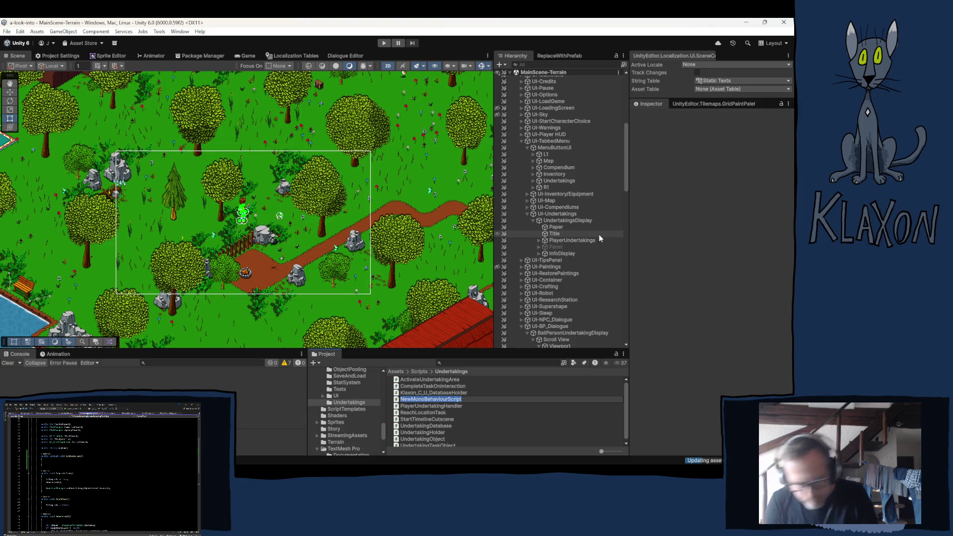
{"action": "type", "text": "Task_"}
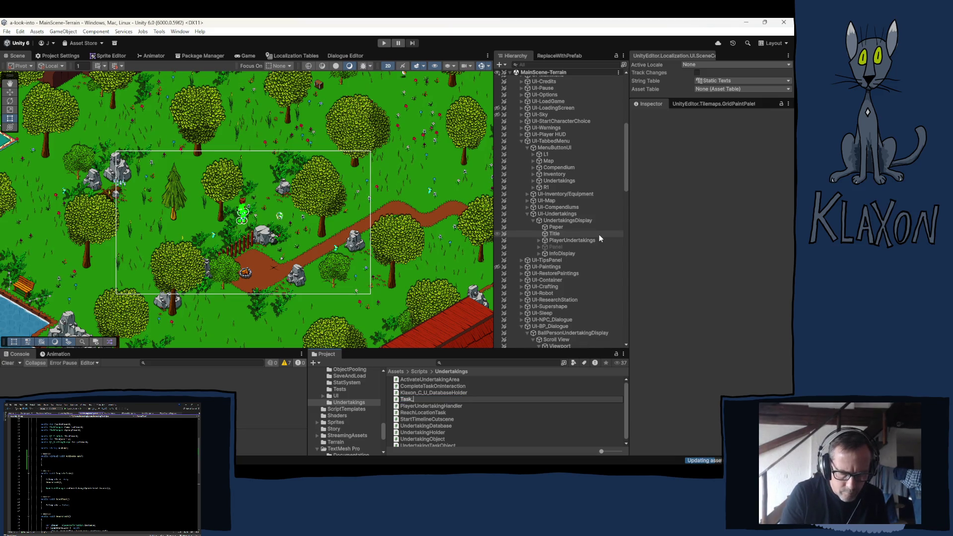
{"action": "type", "text": "C"}
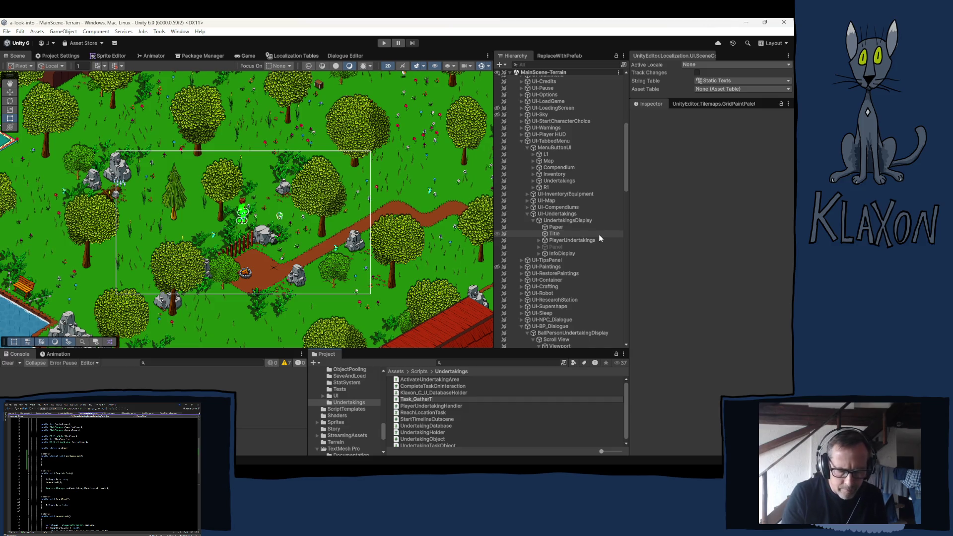
{"action": "key", "text": "BackSpace"}
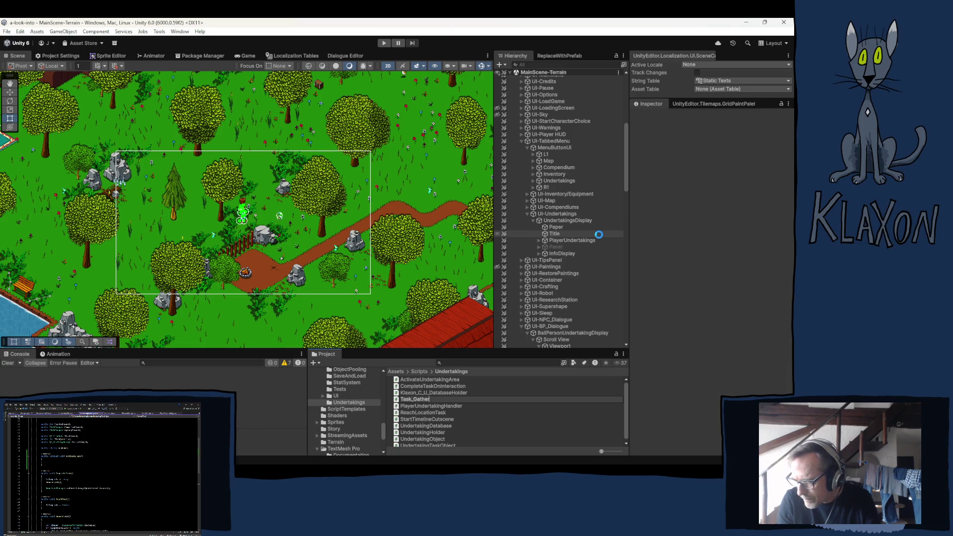
{"action": "key", "text": "Return"}
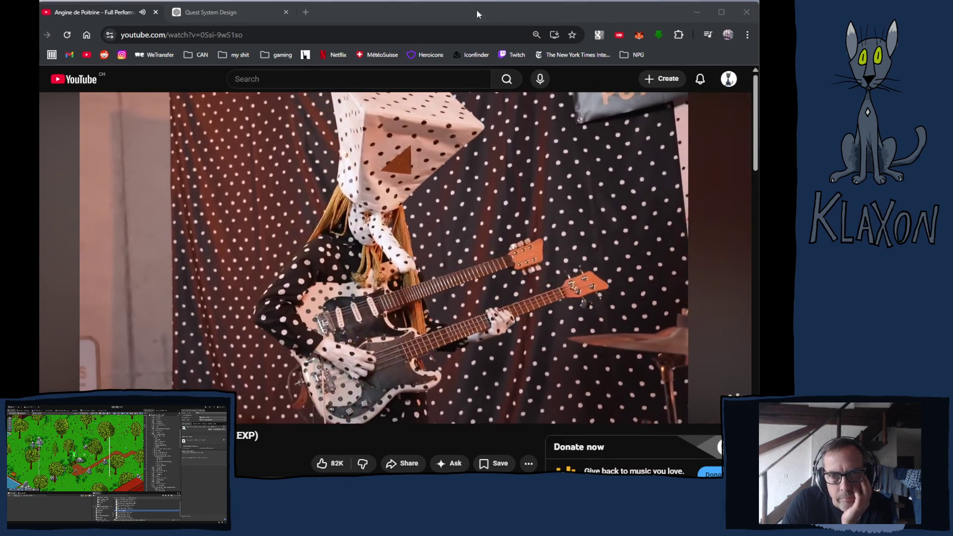
- Bring the browser window playing the YouTube video into focus
{"action": "left_click", "coordinate": [477, 9]}
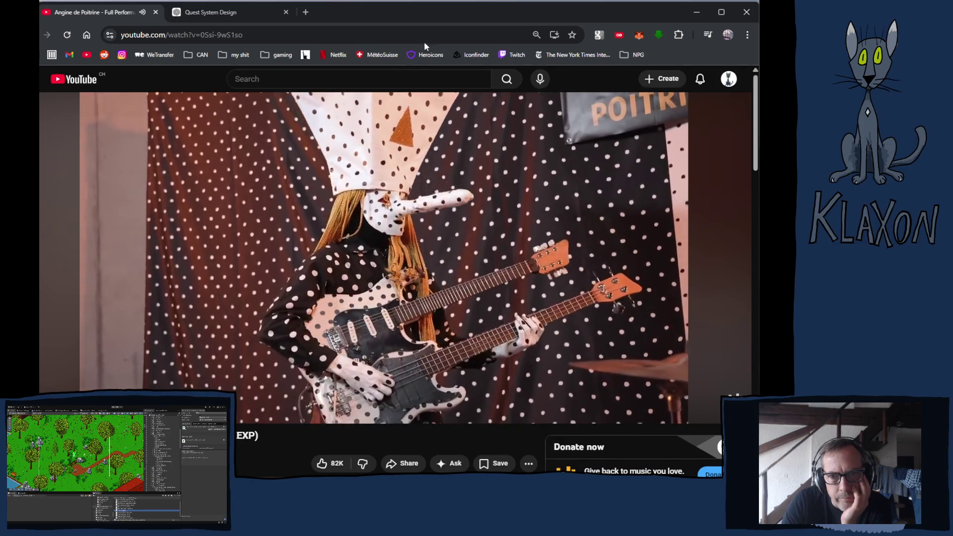
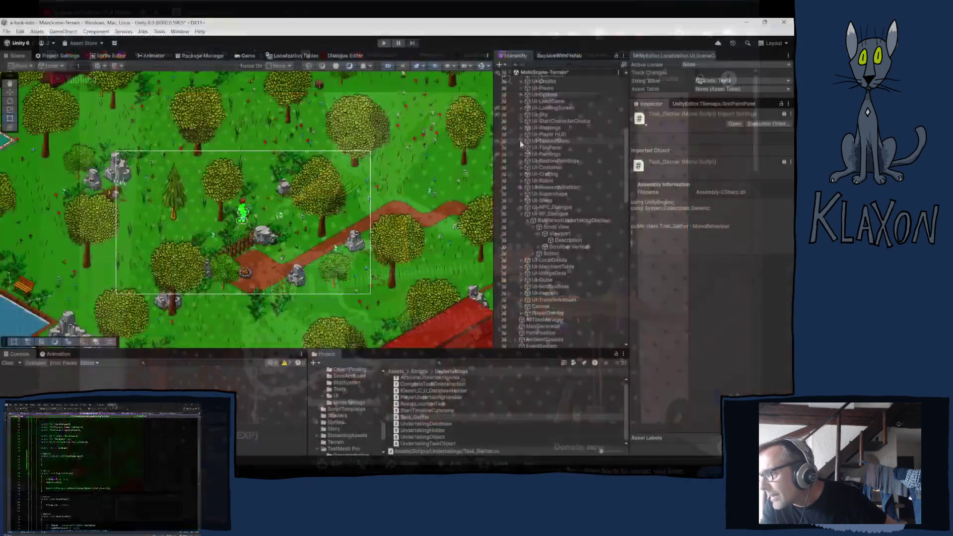
- In Unity's Project panel, browse to Sprites > BallPeople and open the TalkBall_2 drawing
{"action": "left_click", "coordinate": [523, 213]}
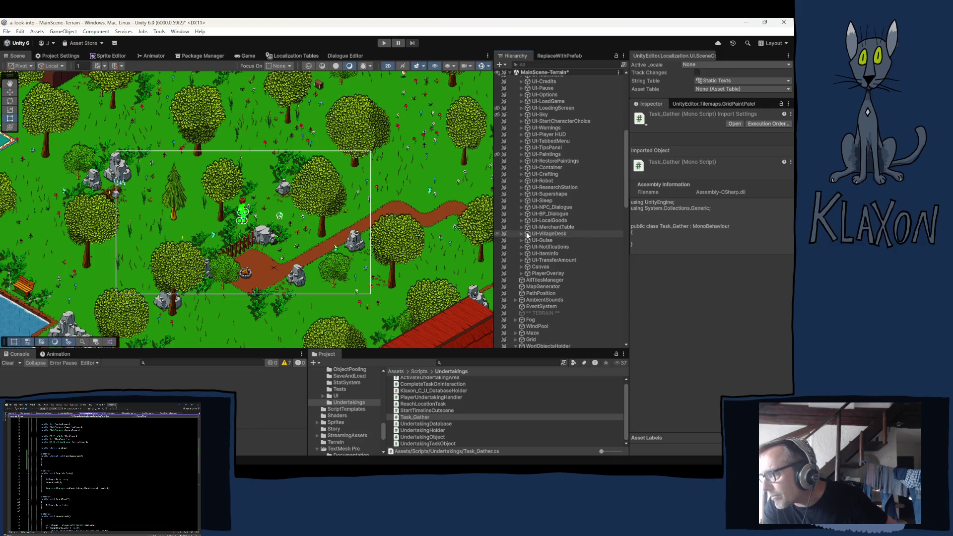
{"action": "scroll", "coordinate": [547, 248], "scroll_direction": "down", "scroll_amount": 5}
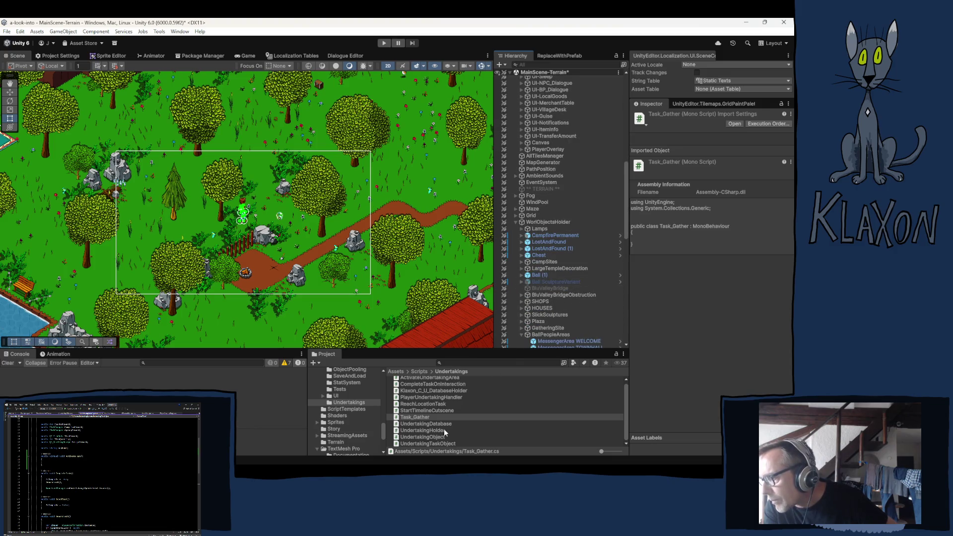
{"action": "scroll", "coordinate": [340, 410], "scroll_direction": "down", "scroll_amount": 5}
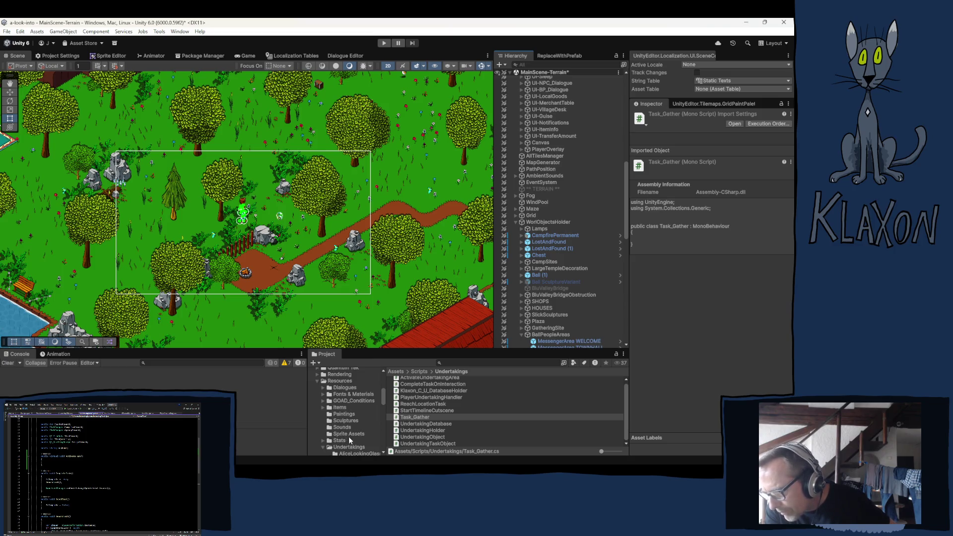
{"action": "left_click", "coordinate": [321, 447]}
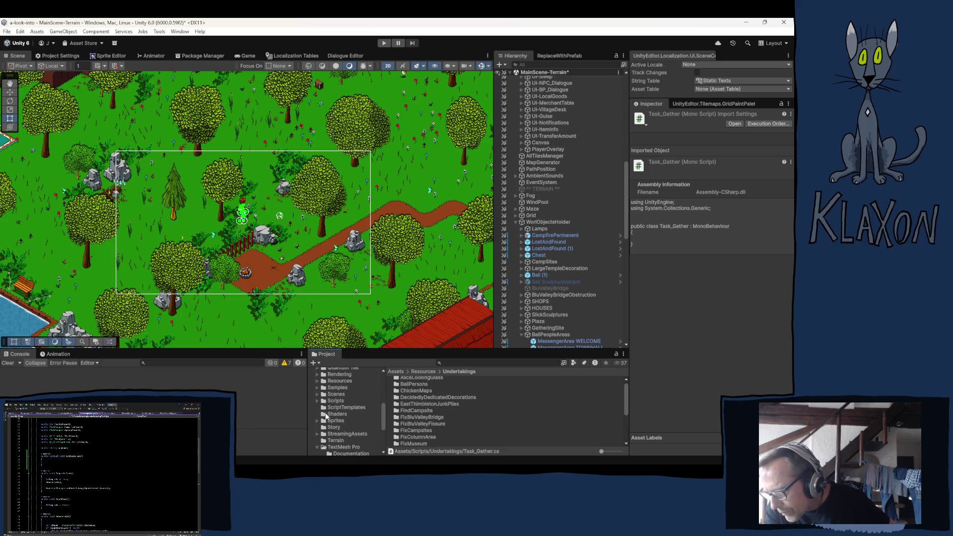
{"action": "left_click", "coordinate": [318, 421]}
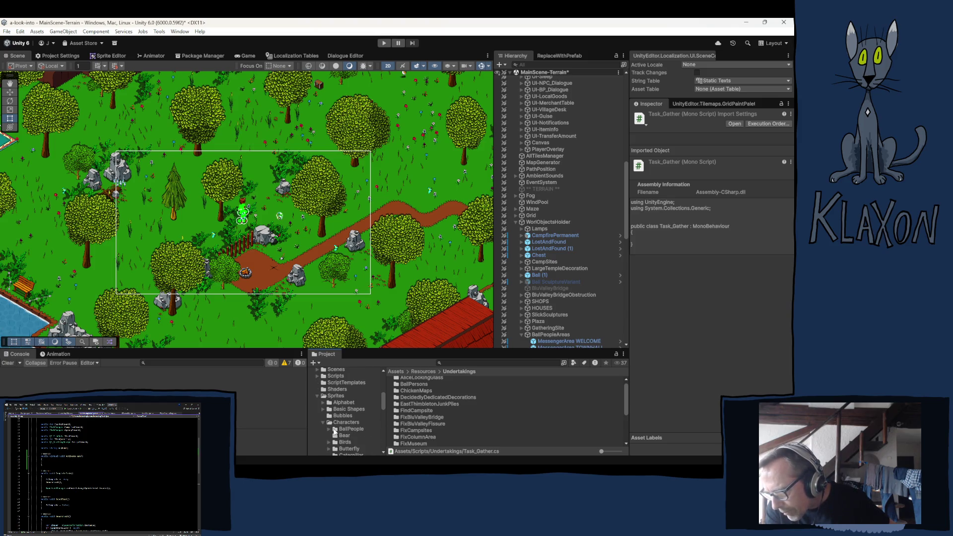
{"action": "left_click", "coordinate": [346, 430]}
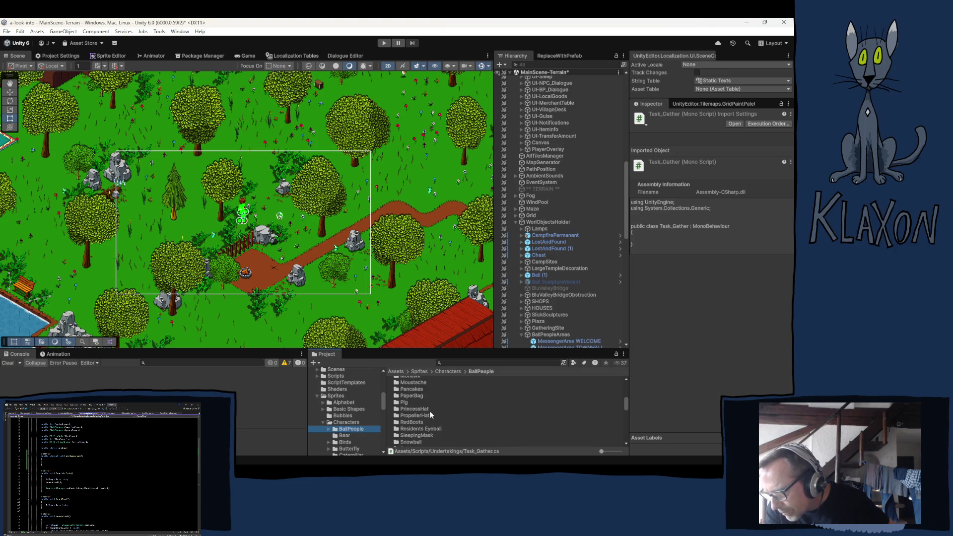
{"action": "scroll", "coordinate": [480, 429], "scroll_direction": "up", "scroll_amount": 10}
{"action": "scroll", "coordinate": [477, 434], "scroll_direction": "up", "scroll_amount": 3}
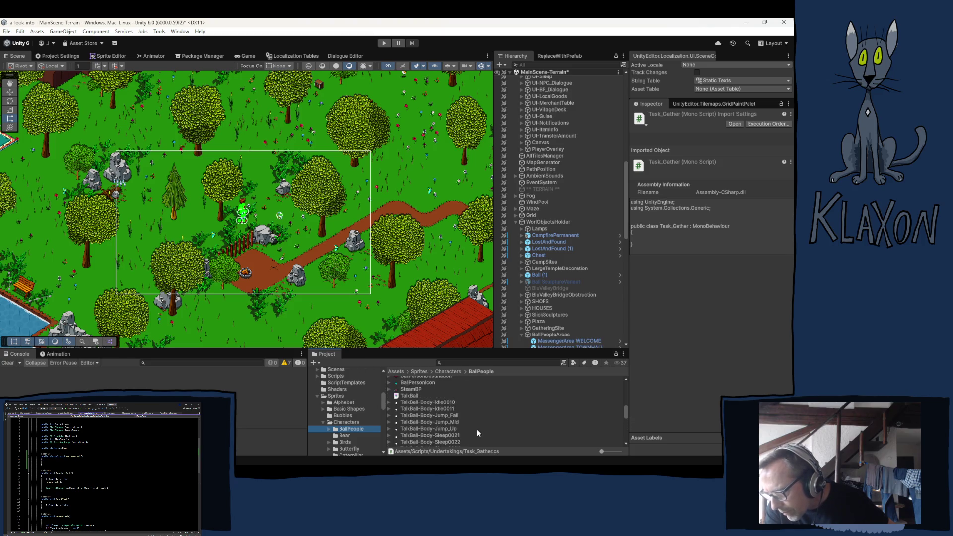
{"action": "scroll", "coordinate": [478, 434], "scroll_direction": "down", "scroll_amount": 15}
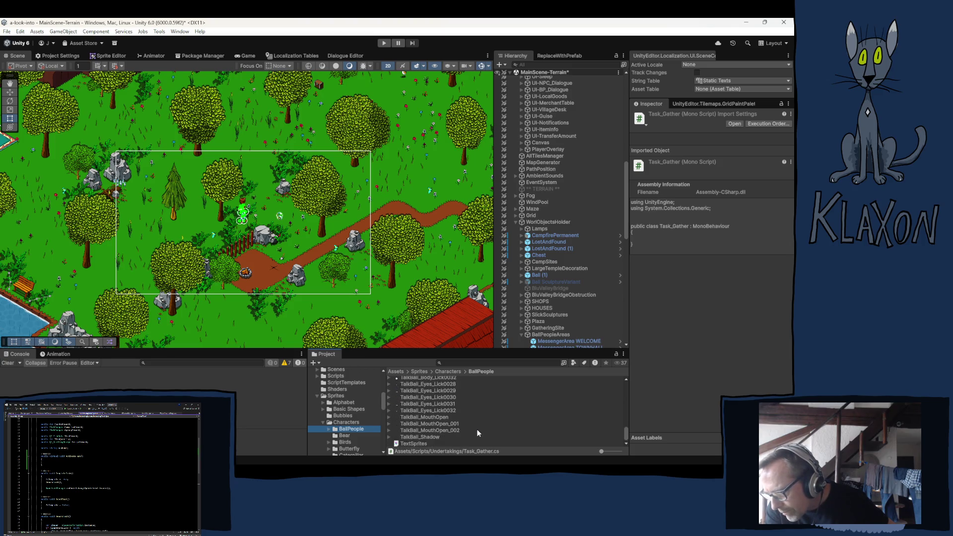
{"action": "scroll", "coordinate": [476, 430], "scroll_direction": "up", "scroll_amount": 4}
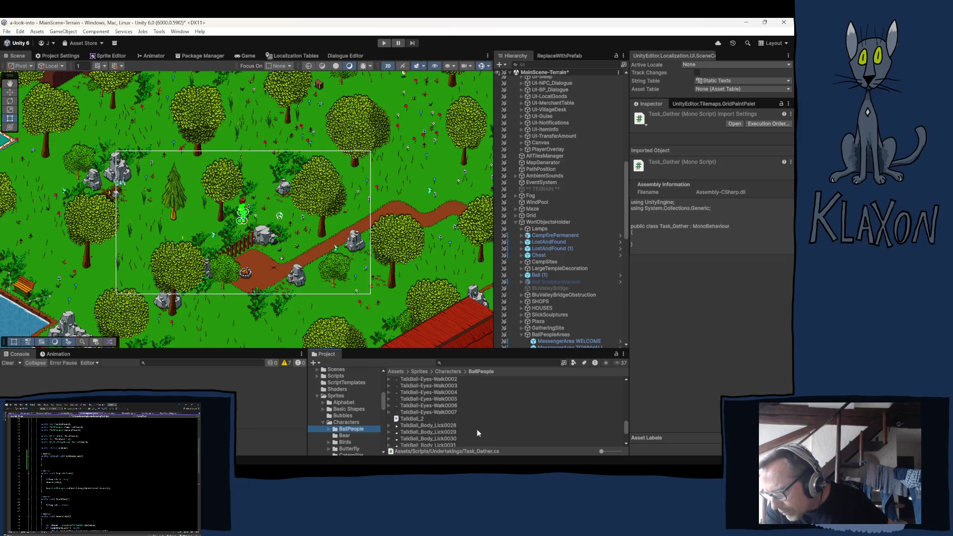
{"action": "left_click", "coordinate": [405, 419]}
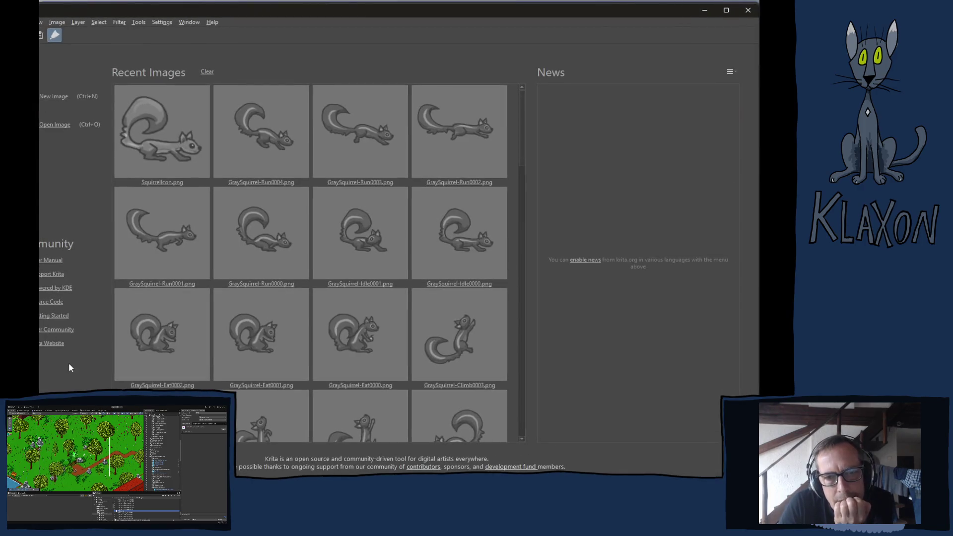
- Show the green alien Group 203 and add two new paint layers above it
{"action": "left_click", "coordinate": [228, 159]}
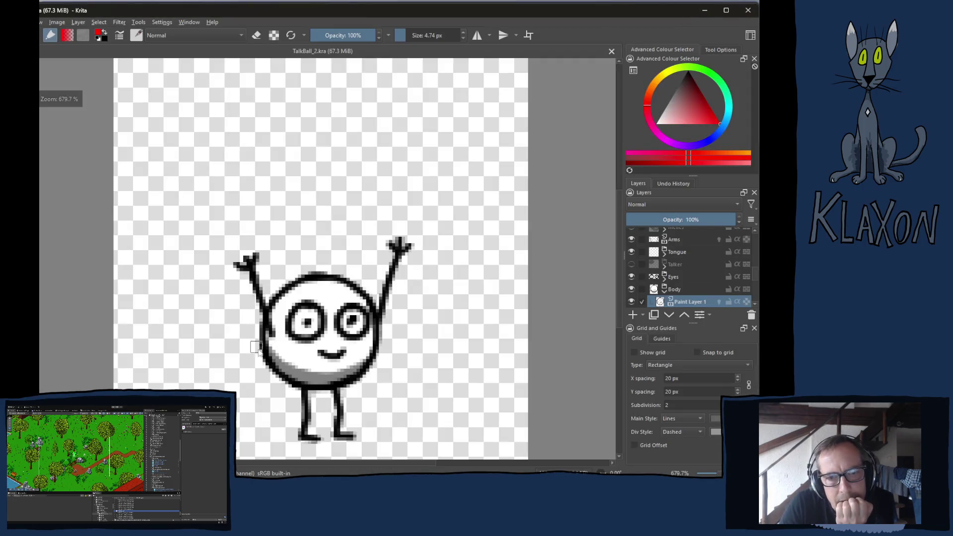
{"action": "scroll", "coordinate": [689, 267], "scroll_direction": "up", "scroll_amount": 10}
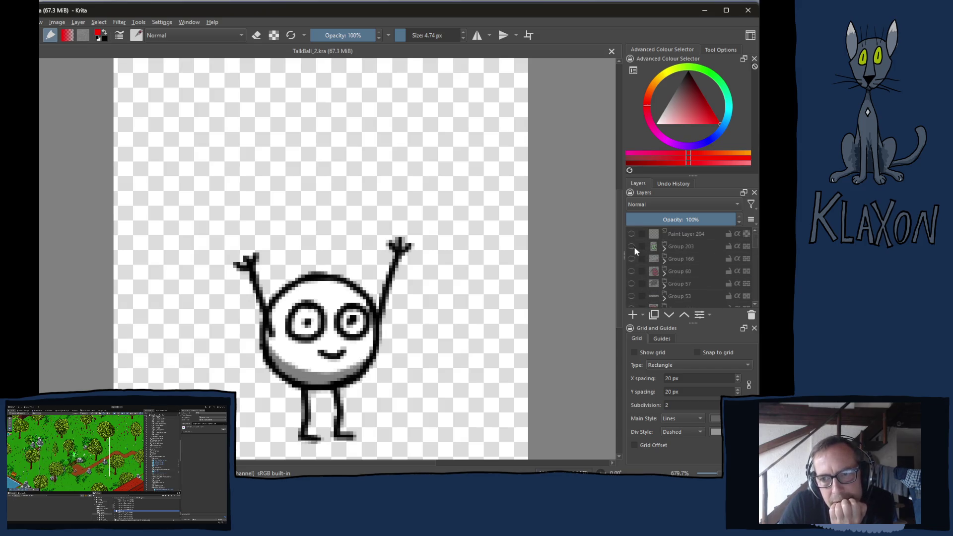
{"action": "left_click", "coordinate": [632, 246]}
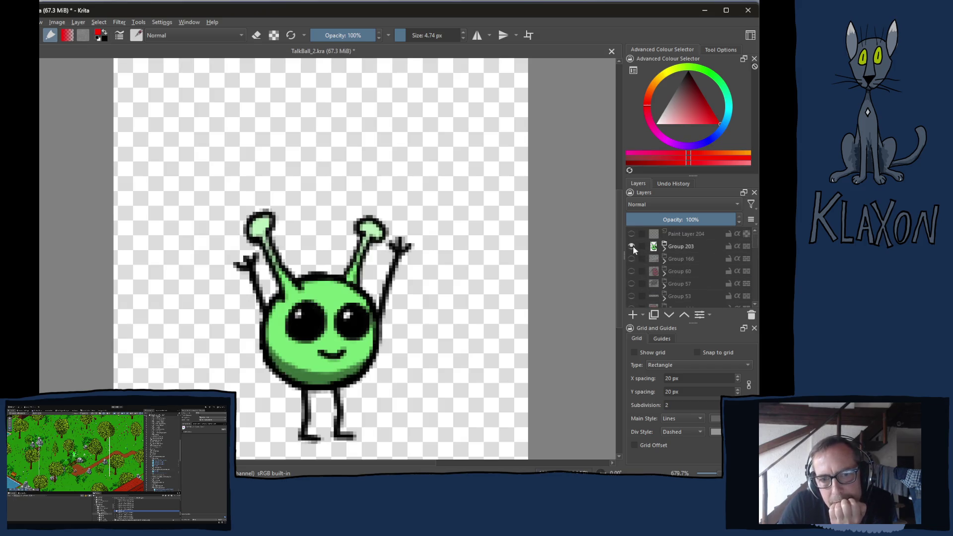
{"action": "left_click", "coordinate": [674, 248]}
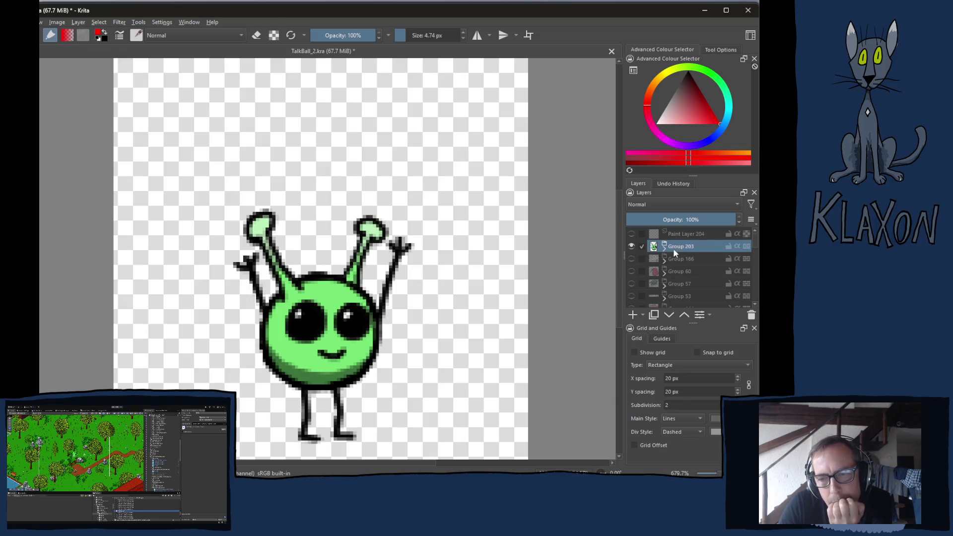
{"action": "left_click", "coordinate": [633, 315]}
{"action": "left_click", "coordinate": [632, 315]}
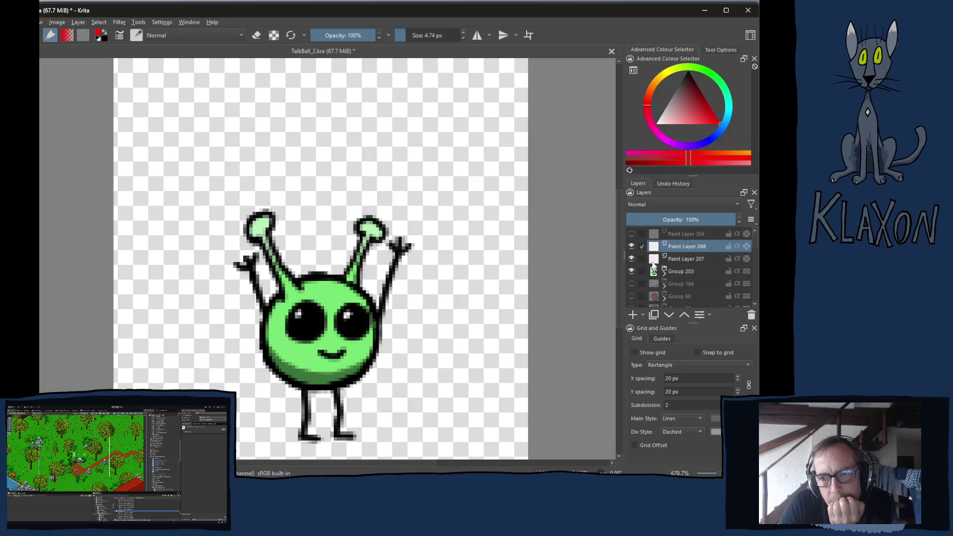
- Group Paint Layers 207–208 into Group 209, hide the alien group, and shrink the brush
{"action": "left_click", "coordinate": [677, 256], "text": "ctrl"}
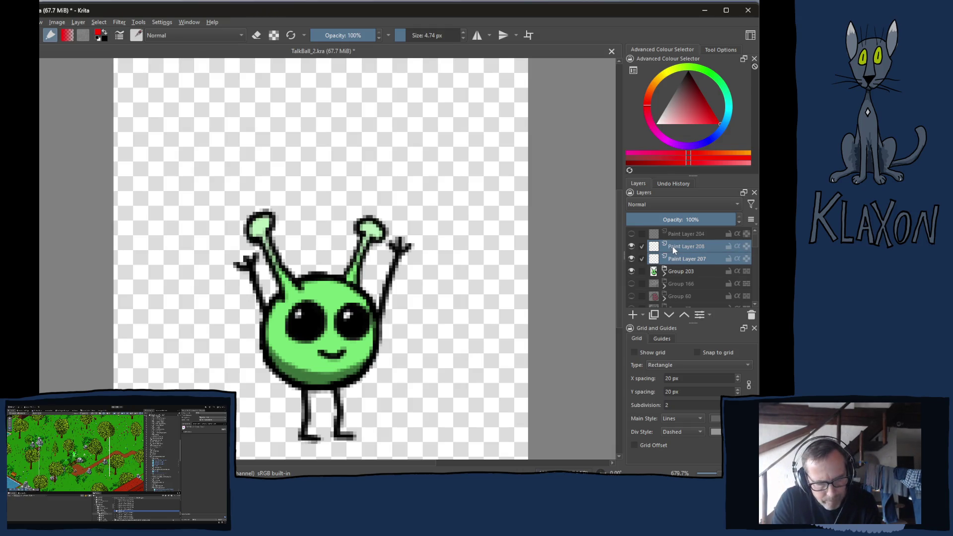
{"action": "key", "text": "ctrl+g"}
{"action": "left_click", "coordinate": [683, 247]}
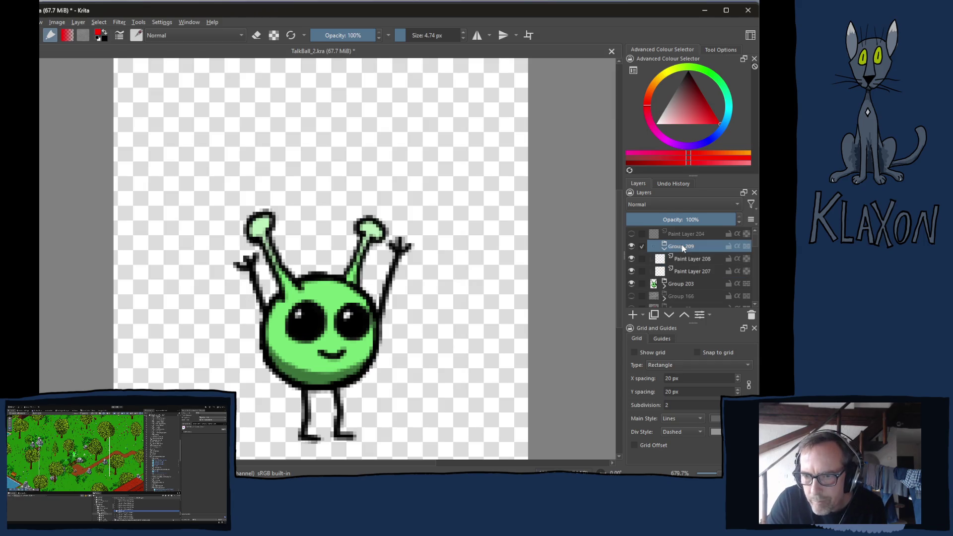
{"action": "left_click", "coordinate": [632, 284]}
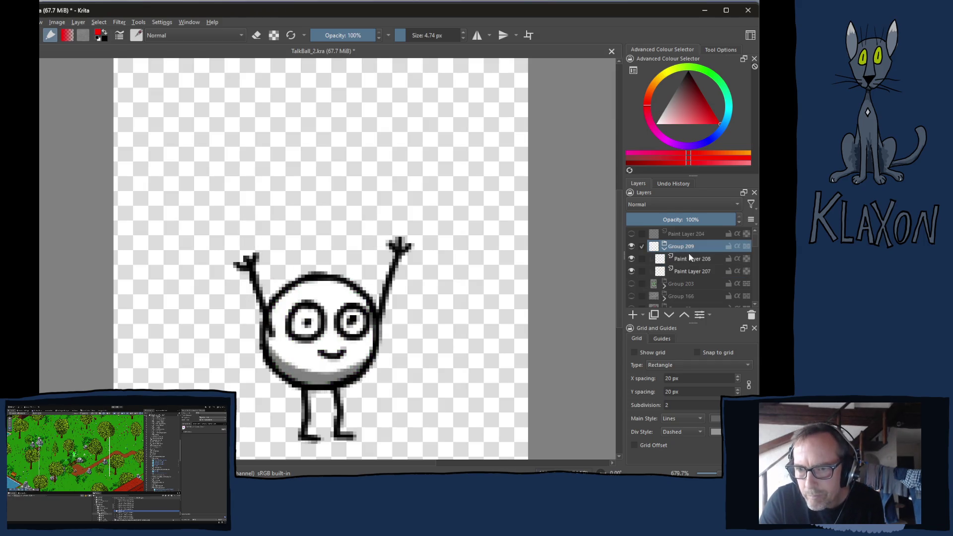
{"action": "left_click", "coordinate": [681, 261]}
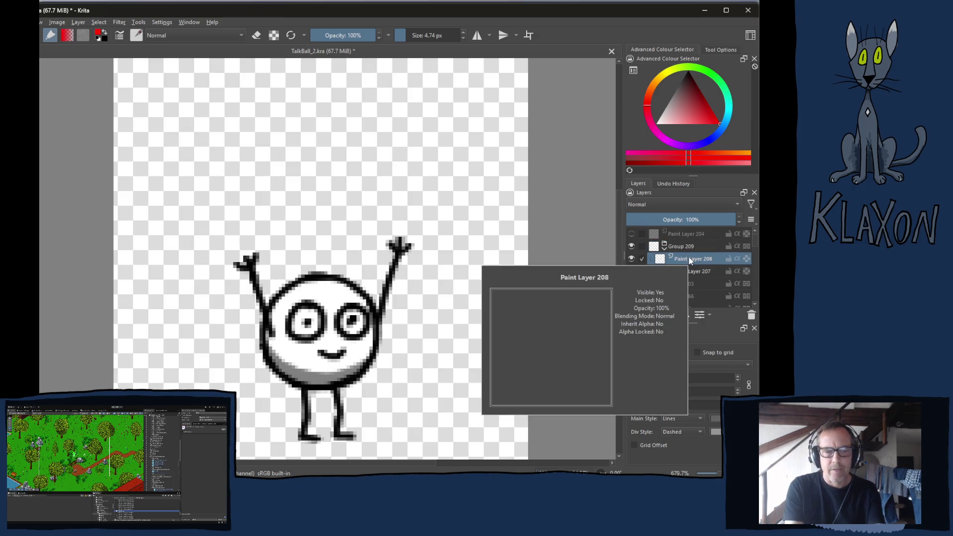
{"action": "key", "text": "bracketleft"}
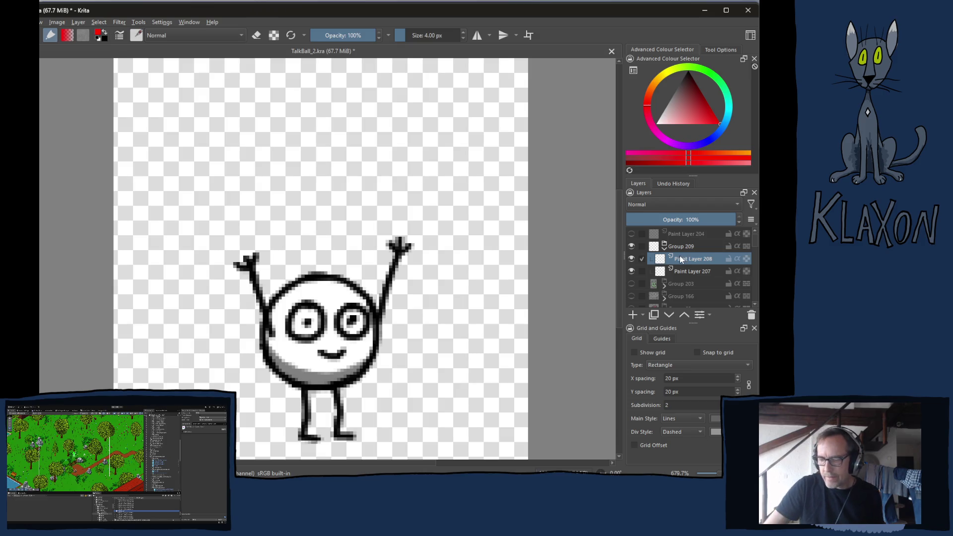
- Set the brush size to 2.80 px and pick black from the pop-up palette
{"action": "mouse_move", "coordinate": [679, 257]}
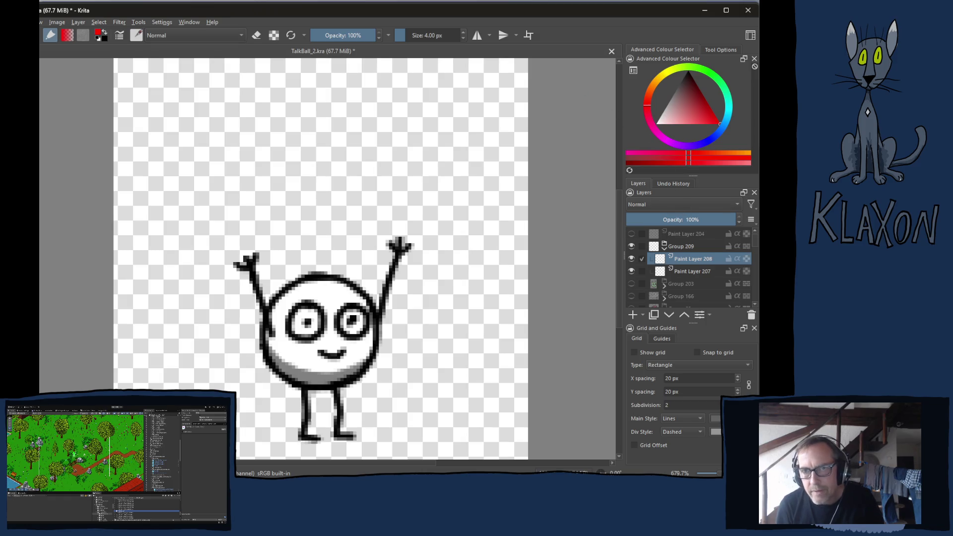
{"action": "left_click_drag", "start_coordinate": [432, 34], "coordinate": [437, 62]}
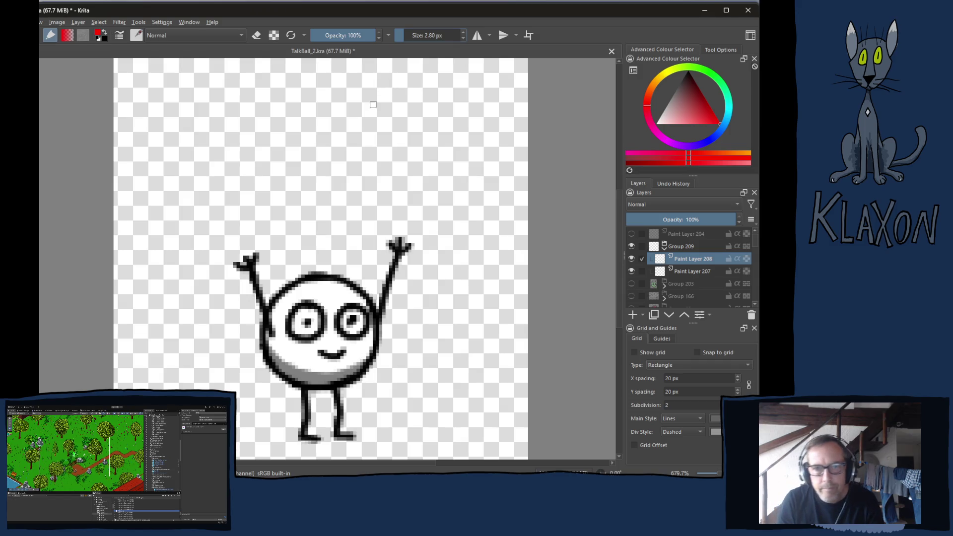
{"action": "right_click", "coordinate": [320, 231]}
{"action": "left_click_drag", "start_coordinate": [329, 229], "coordinate": [341, 255]}
{"action": "left_click", "coordinate": [267, 256]}
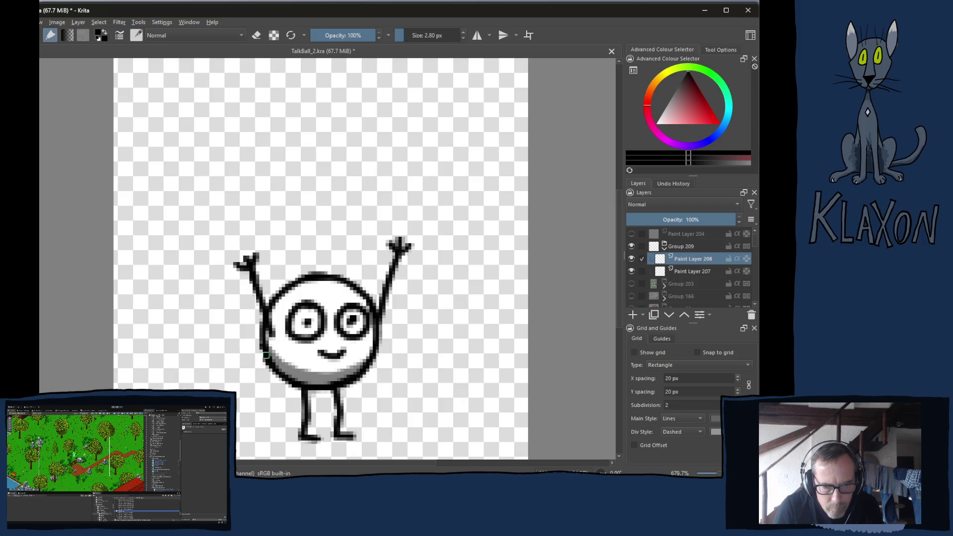
{"action": "left_click", "coordinate": [265, 354]}
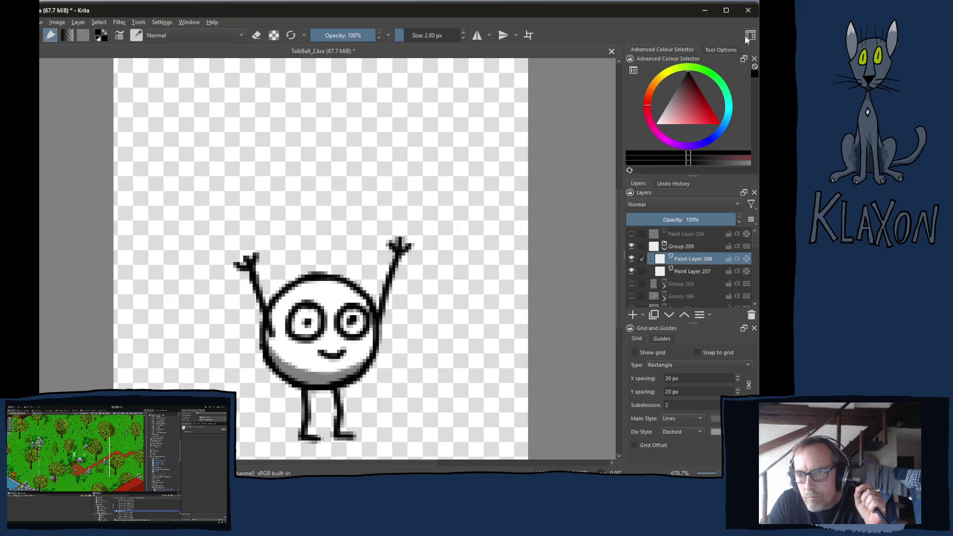
- Switch to the IsometricAnimation workspace, then bring the YouTube window to the front
{"action": "left_click", "coordinate": [750, 35]}
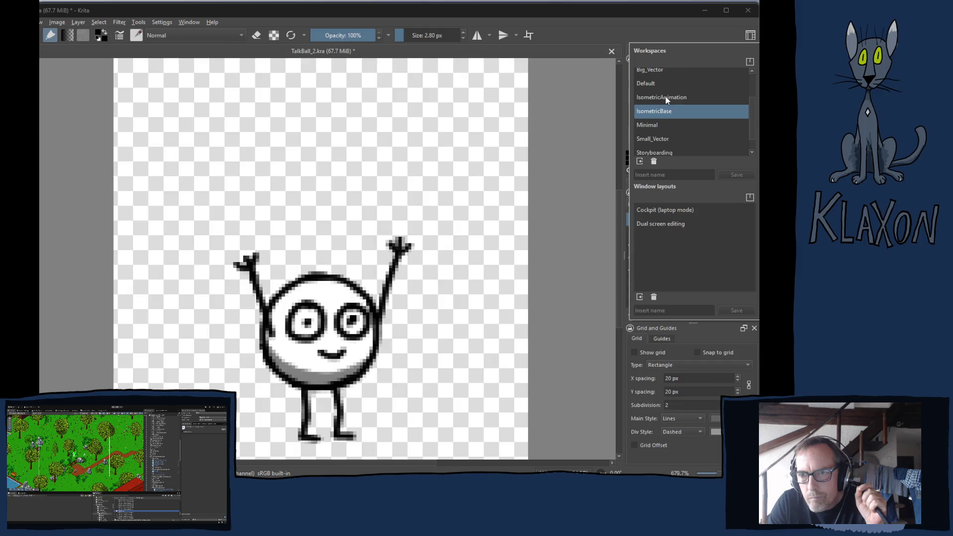
{"action": "left_click", "coordinate": [667, 98]}
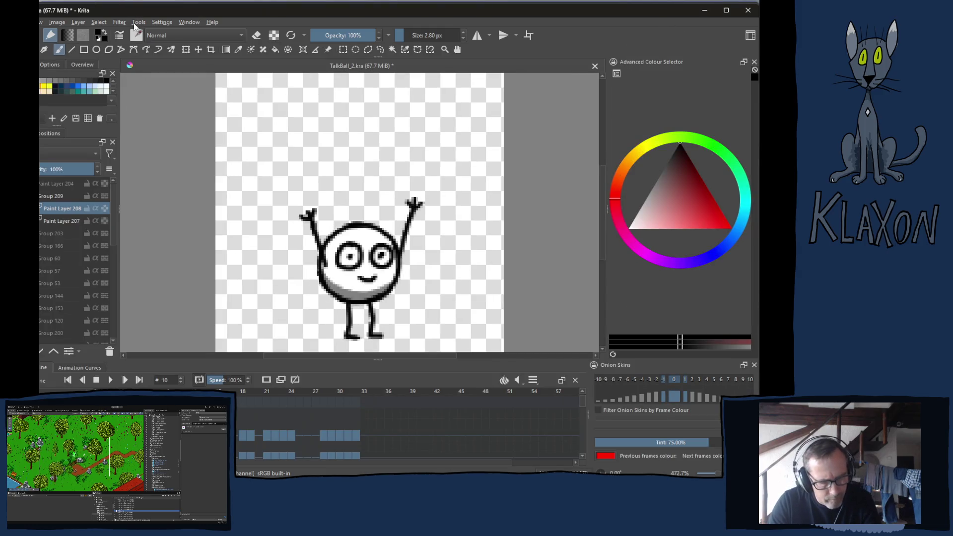
{"action": "key", "text": "alt+Tab"}
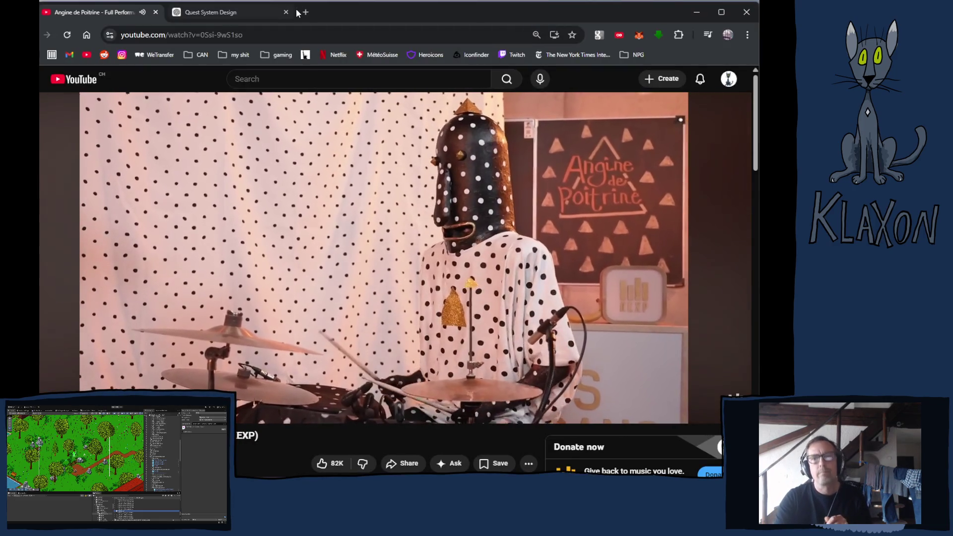
- Watch the YouTube music video, then return to the TalkBall_2 drawing in Krita
{"action": "mouse_move", "coordinate": [297, 15]}
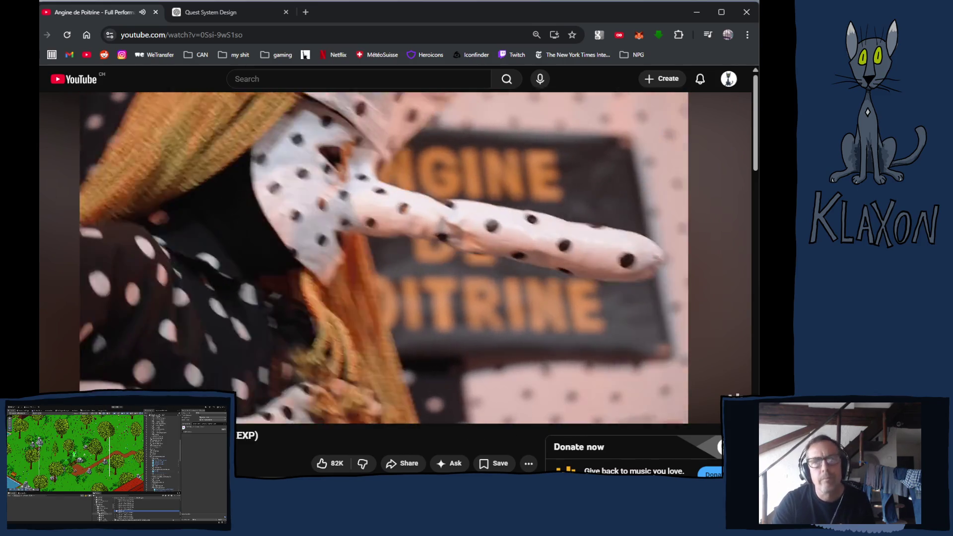
{"action": "key", "text": "alt+Tab"}
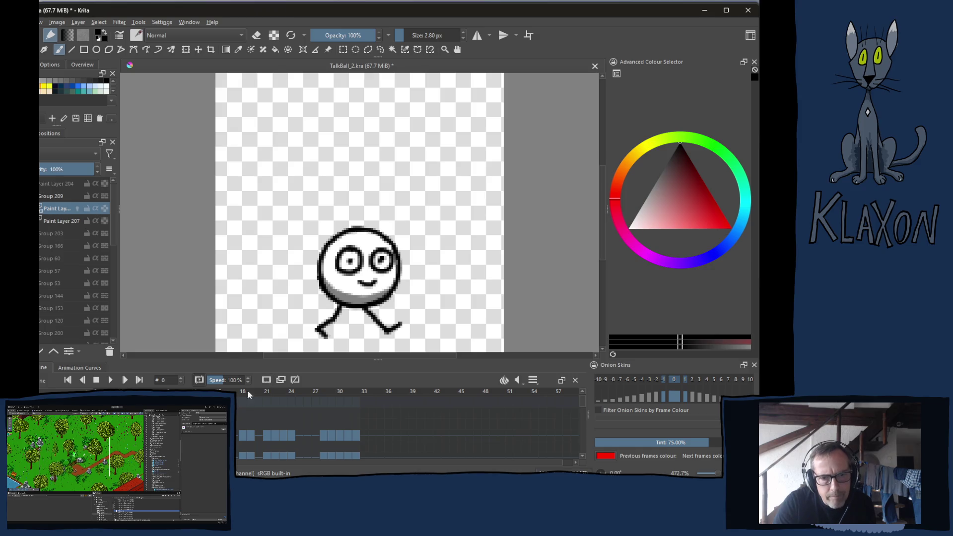
- Zoom in on the head, paint an arc over its top, and nudge it upward
{"action": "key", "text": "period"}
{"action": "key", "text": "comma"}
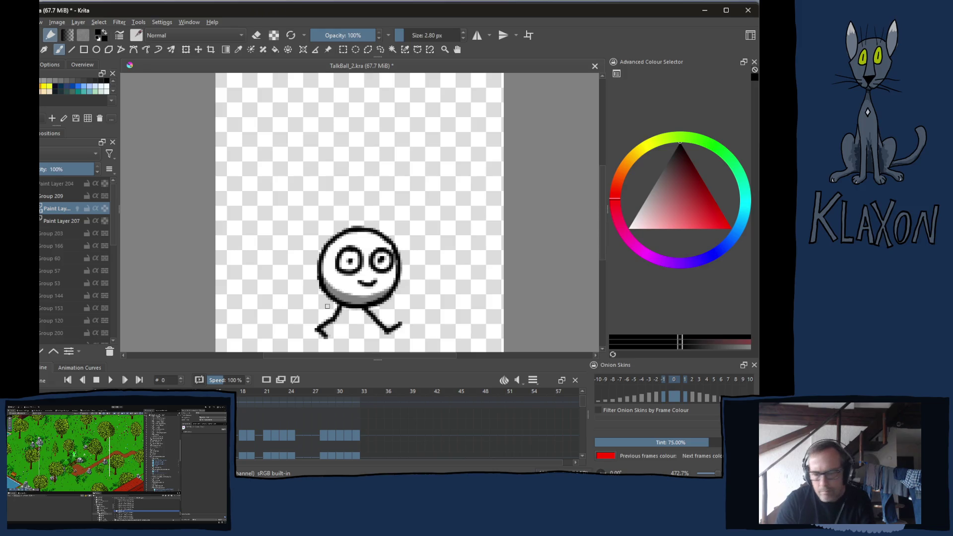
{"action": "key", "text": "plus"}
{"action": "key", "text": "plus"}
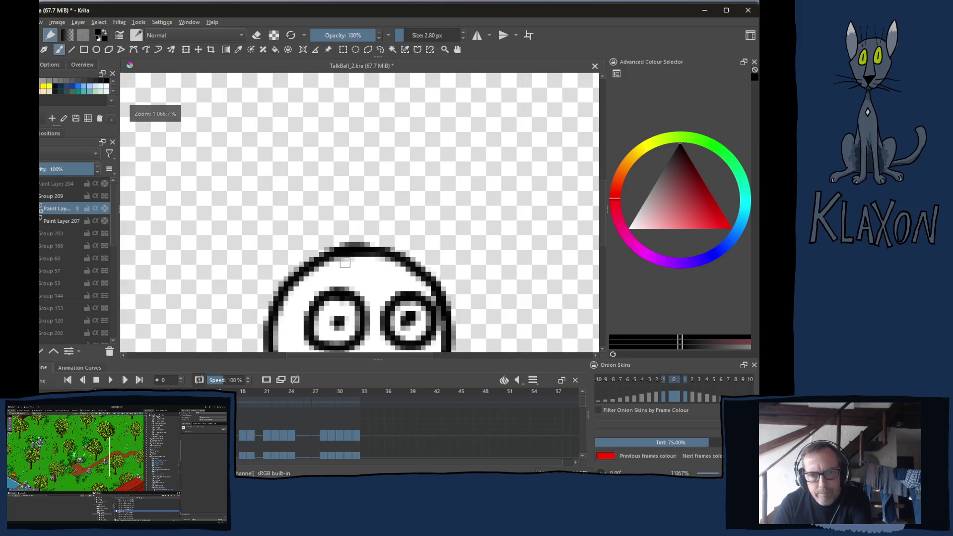
{"action": "mouse_move", "coordinate": [300, 252]}
{"action": "left_mouse_down"}
{"action": "mouse_move", "coordinate": [289, 165]}
{"action": "mouse_move", "coordinate": [299, 220]}
{"action": "left_mouse_up"}
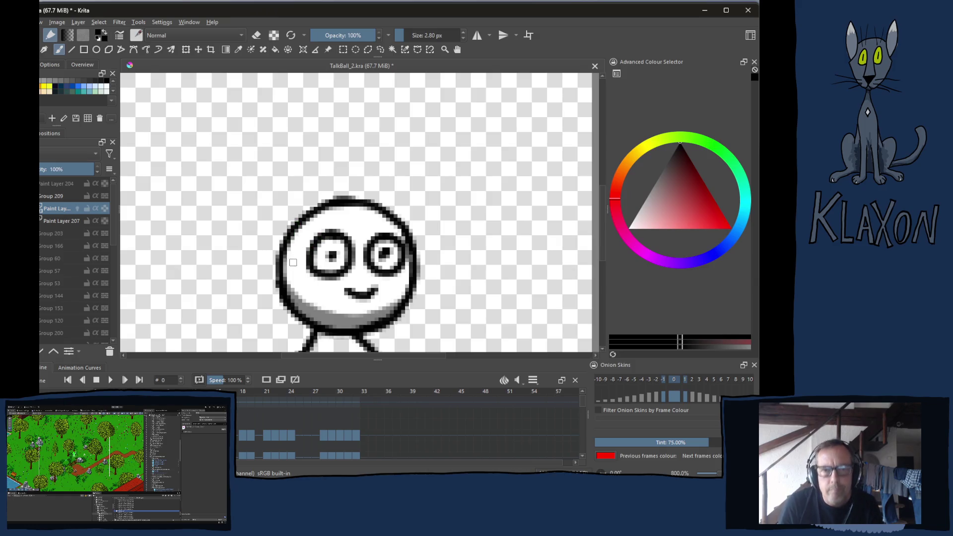
{"action": "mouse_move", "coordinate": [280, 268]}
{"action": "left_mouse_down"}
{"action": "mouse_move", "coordinate": [287, 234]}
{"action": "mouse_move", "coordinate": [307, 214]}
{"action": "mouse_move", "coordinate": [367, 201]}
{"action": "mouse_move", "coordinate": [405, 230]}
{"action": "mouse_move", "coordinate": [412, 284]}
{"action": "left_mouse_up"}
{"action": "key", "text": "t"}
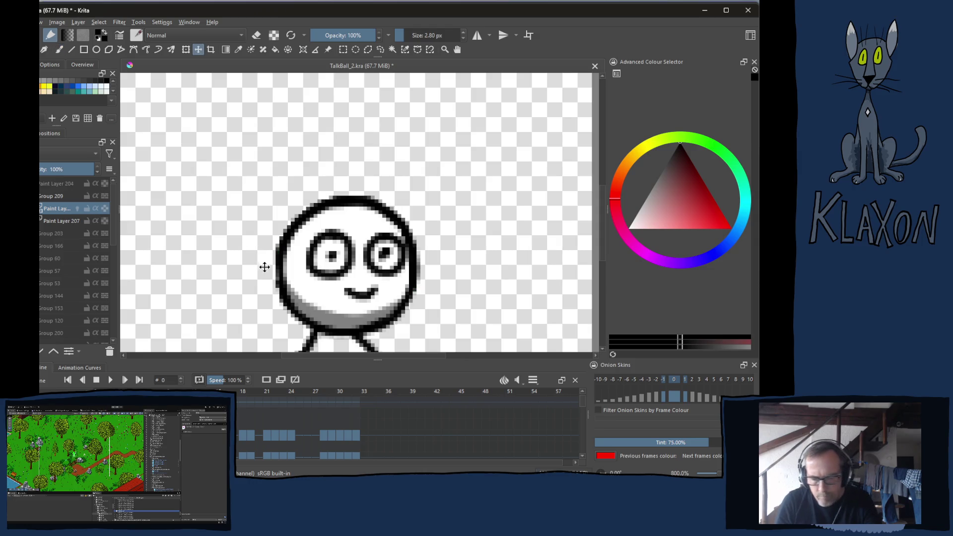
{"action": "key", "text": "Up"}
{"action": "key", "text": "Up"}
{"action": "key", "text": "Up"}
{"action": "key", "text": "shift+Up"}
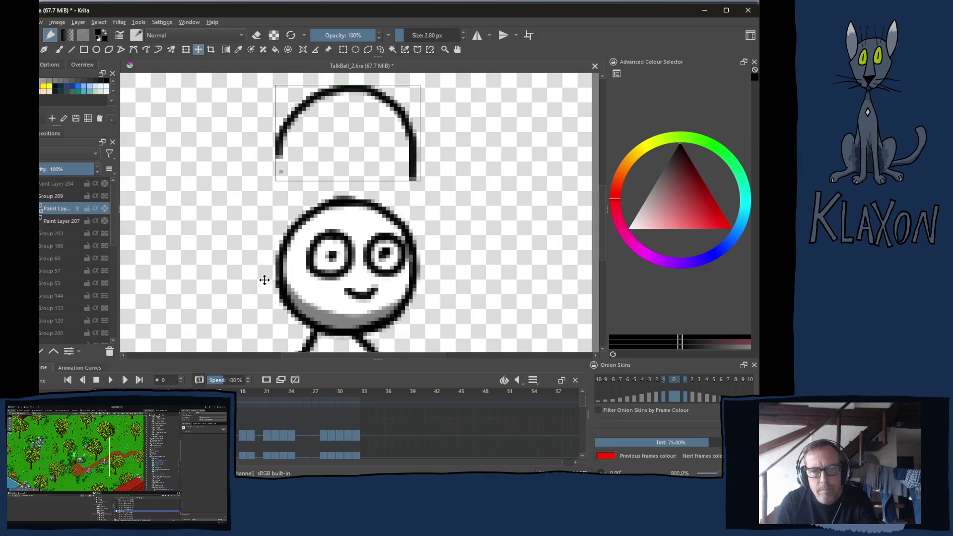
- Paint the capsule's left and right sides down to the head, redoing the right side
{"action": "key", "text": "b"}
{"action": "left_click_drag", "start_coordinate": [280, 154], "coordinate": [283, 288]}
{"action": "left_click_drag", "start_coordinate": [412, 175], "coordinate": [414, 221]}
{"action": "key", "text": "ctrl+z"}
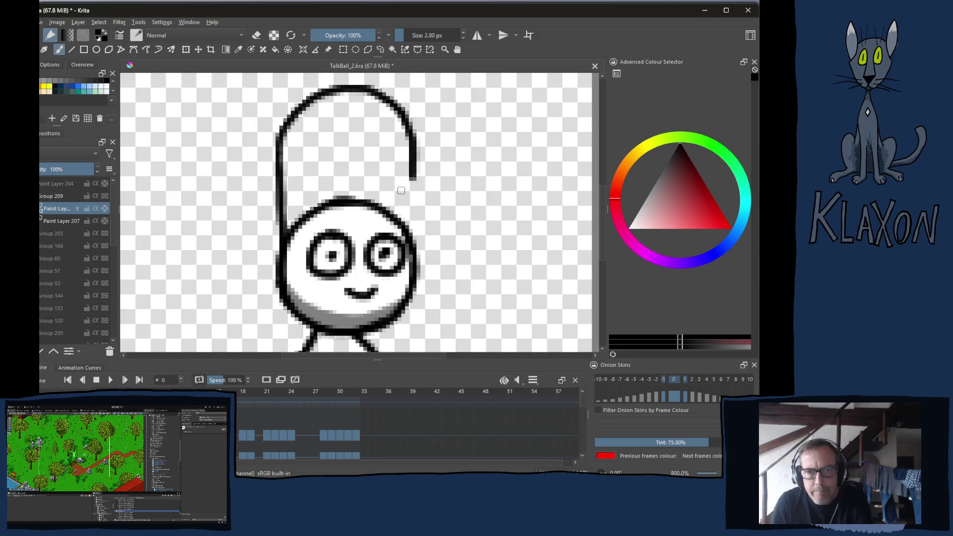
{"action": "left_click_drag", "start_coordinate": [413, 174], "coordinate": [411, 306]}
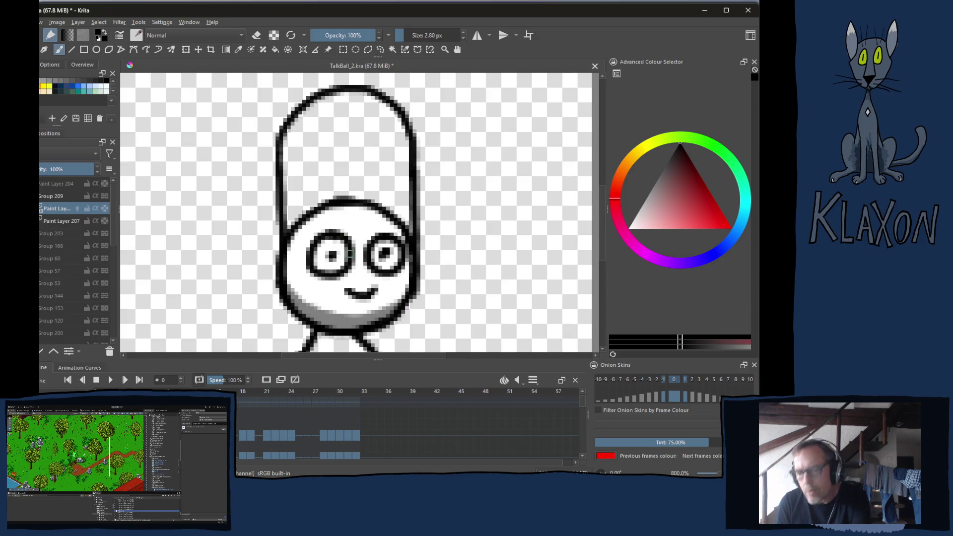
{"action": "key", "text": "minus"}
{"action": "left_click_drag", "start_coordinate": [323, 194], "coordinate": [325, 266]}
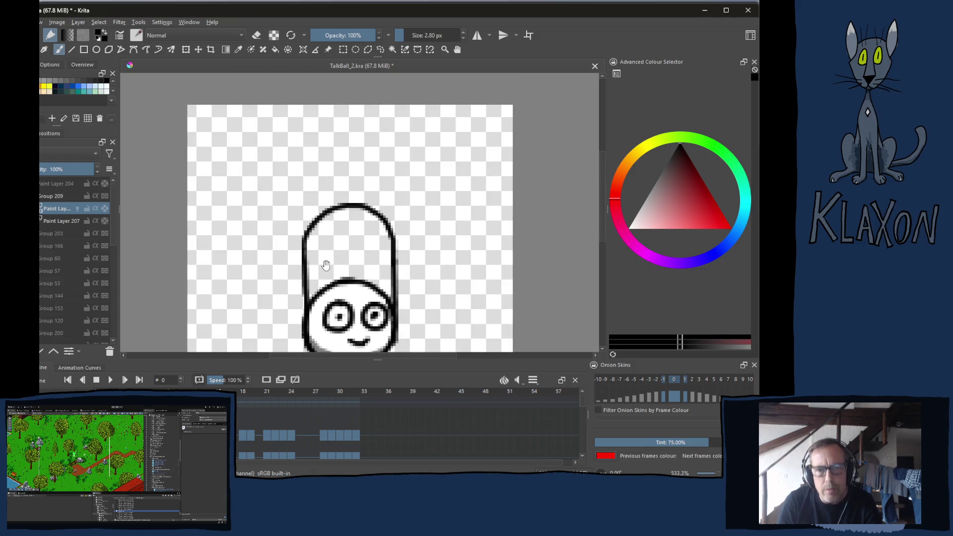
- Nudge the capsule outline layer upward and slightly left with the Move tool
{"action": "key", "text": "t"}
{"action": "key", "text": "Up"}
{"action": "key", "text": "Up"}
{"action": "key", "text": "Up"}
{"action": "key", "text": "Up"}
{"action": "key", "text": "Up"}
{"action": "key", "text": "Up"}
{"action": "key", "text": "Left"}
{"action": "key", "text": "Up"}
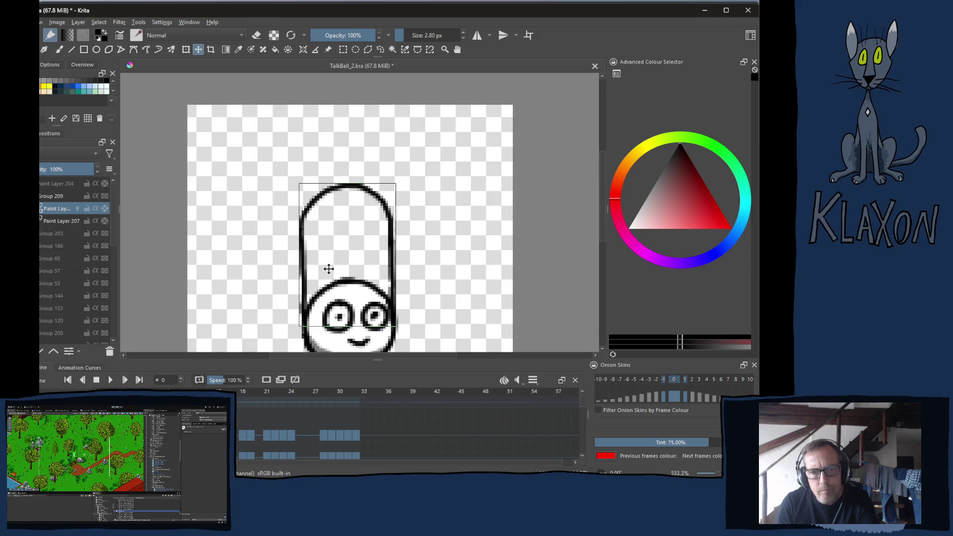
{"action": "key", "text": "Right"}
{"action": "key", "text": "Up"}
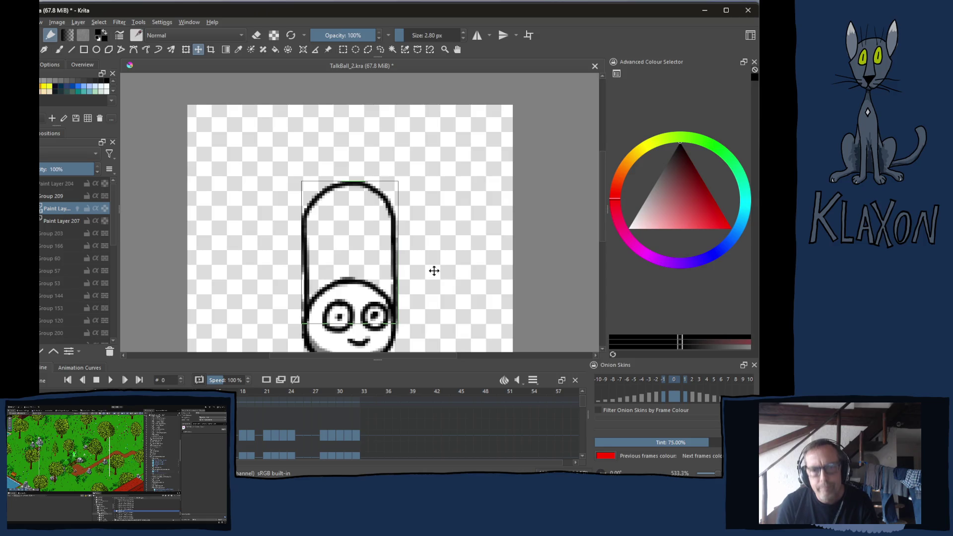
- Zoom in and repaint the bottom edge and right side of the capsule past the face
{"action": "key", "text": "b"}
{"action": "key", "text": "ctrl+plus"}
{"action": "key", "text": "ctrl+plus"}
{"action": "left_click_drag", "start_coordinate": [294, 273], "coordinate": [281, 206]}
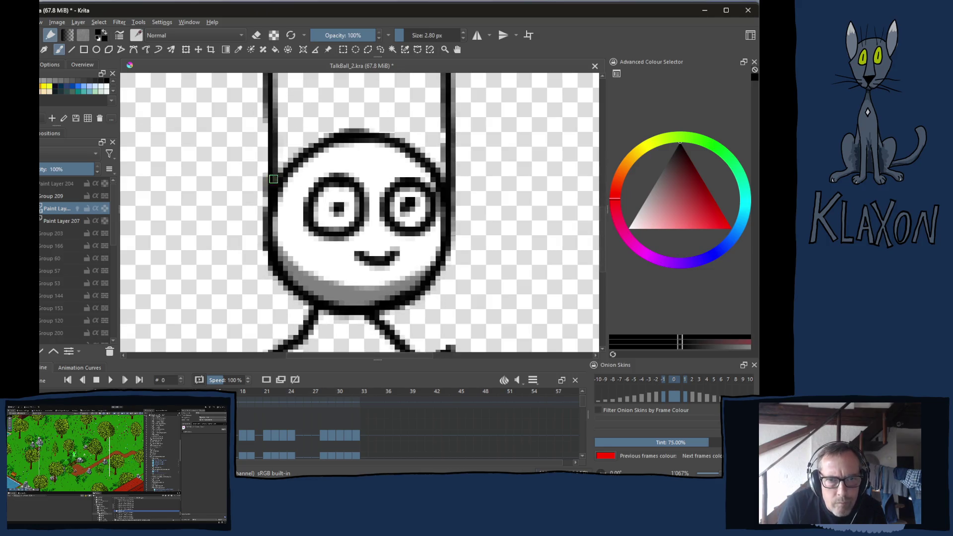
{"action": "mouse_move", "coordinate": [274, 256]}
{"action": "left_mouse_down"}
{"action": "mouse_move", "coordinate": [275, 292]}
{"action": "mouse_move", "coordinate": [328, 312]}
{"action": "mouse_move", "coordinate": [443, 270]}
{"action": "left_mouse_up"}
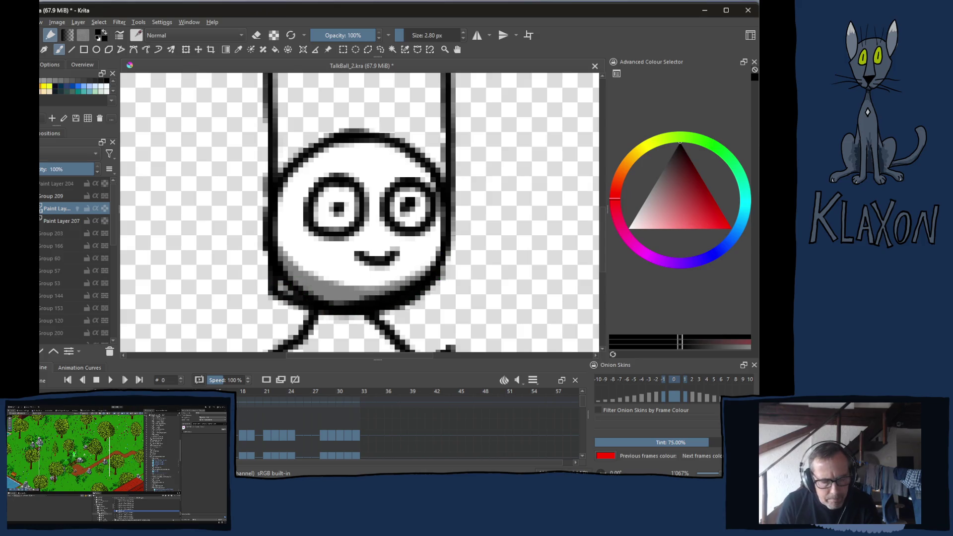
{"action": "key", "text": "ctrl+z"}
{"action": "mouse_move", "coordinate": [268, 293]}
{"action": "left_mouse_down"}
{"action": "mouse_move", "coordinate": [366, 307]}
{"action": "mouse_move", "coordinate": [407, 292]}
{"action": "left_mouse_up"}
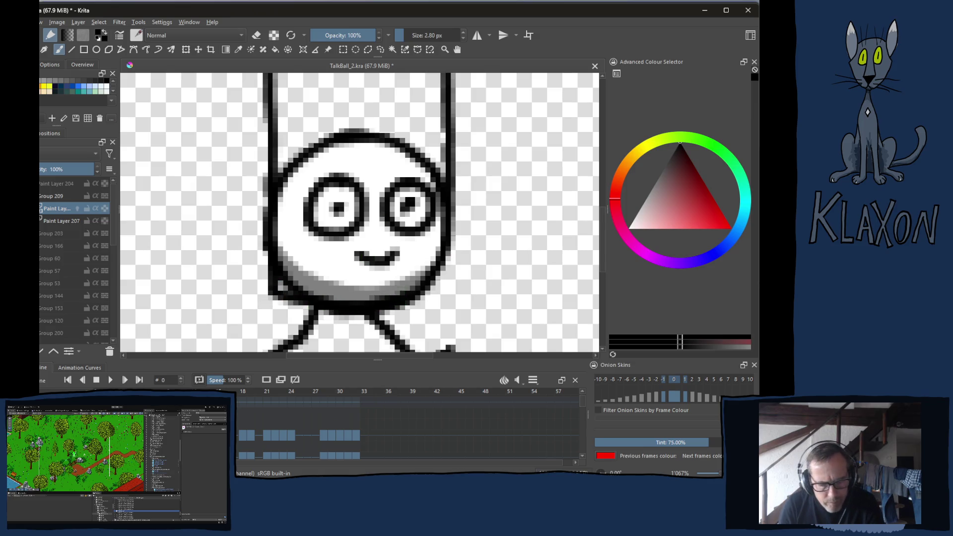
{"action": "key", "text": "ctrl+z"}
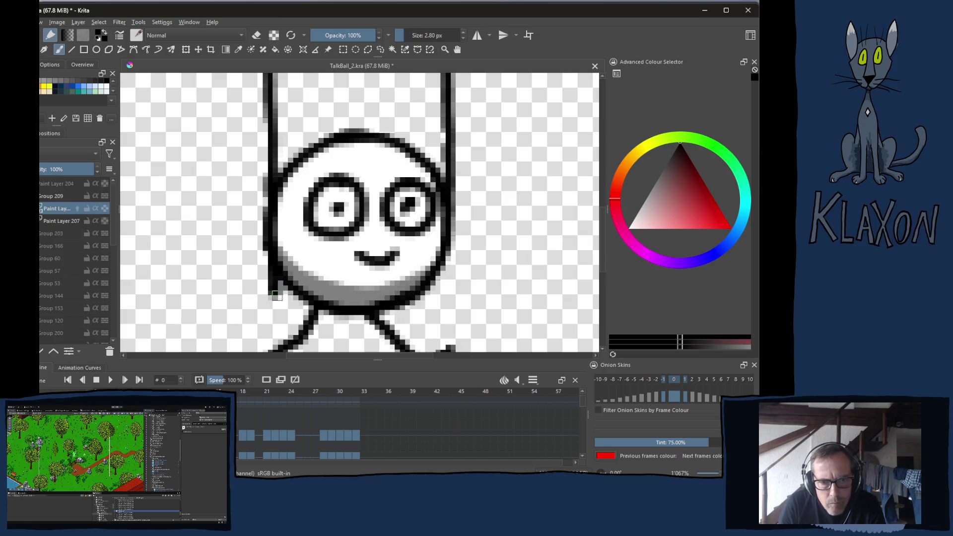
{"action": "mouse_move", "coordinate": [274, 297]}
{"action": "left_mouse_down"}
{"action": "mouse_move", "coordinate": [390, 310]}
{"action": "mouse_move", "coordinate": [451, 295]}
{"action": "mouse_move", "coordinate": [453, 283]}
{"action": "left_mouse_up"}
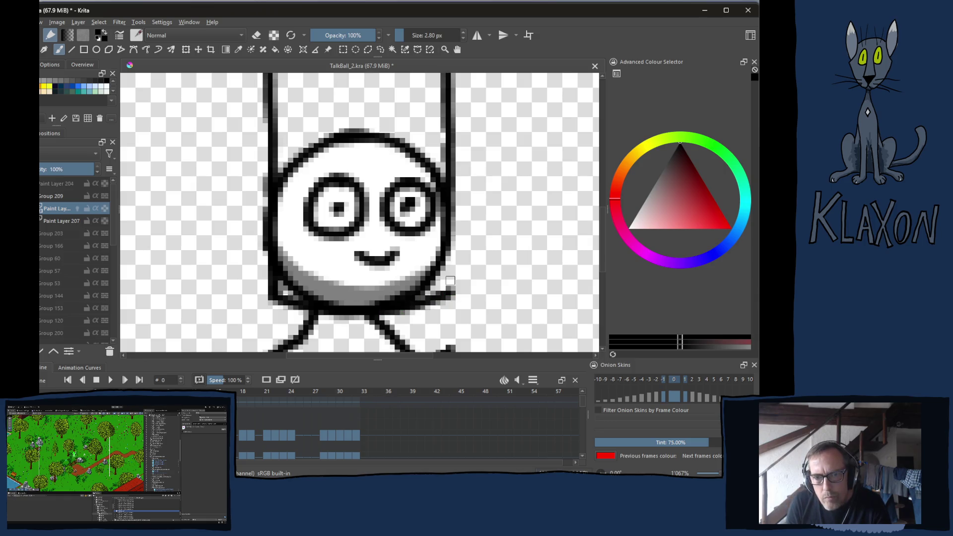
{"action": "left_click_drag", "start_coordinate": [454, 185], "coordinate": [451, 298]}
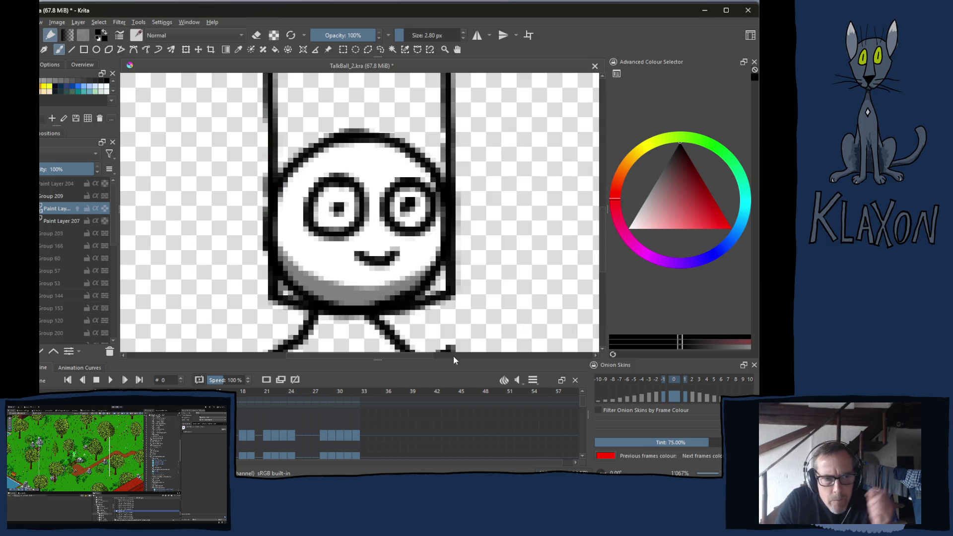
{"action": "scroll", "coordinate": [94, 241], "scroll_direction": "down", "scroll_amount": 5}
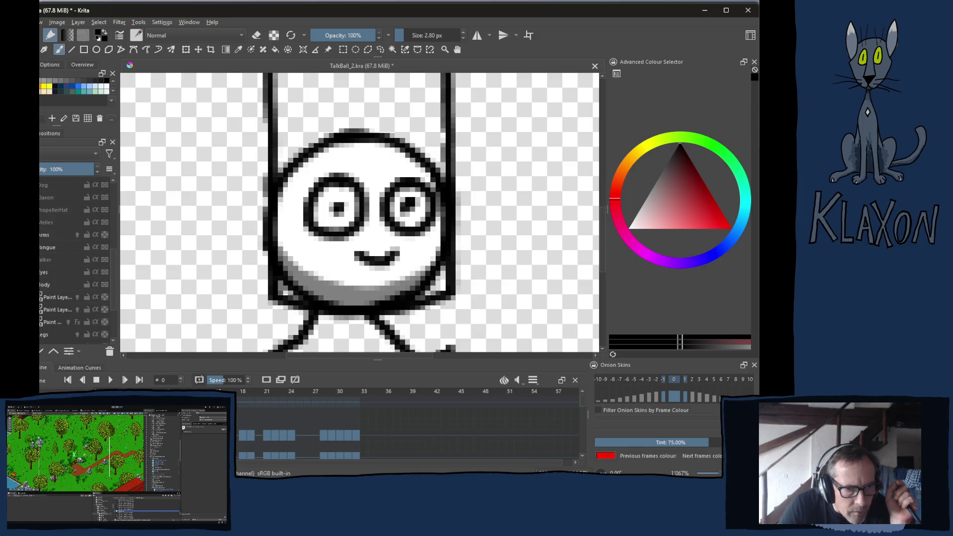
- Hide the old round body layer and draw a thick glasses-like outline around the eyes
{"action": "left_click", "coordinate": [39, 310]}
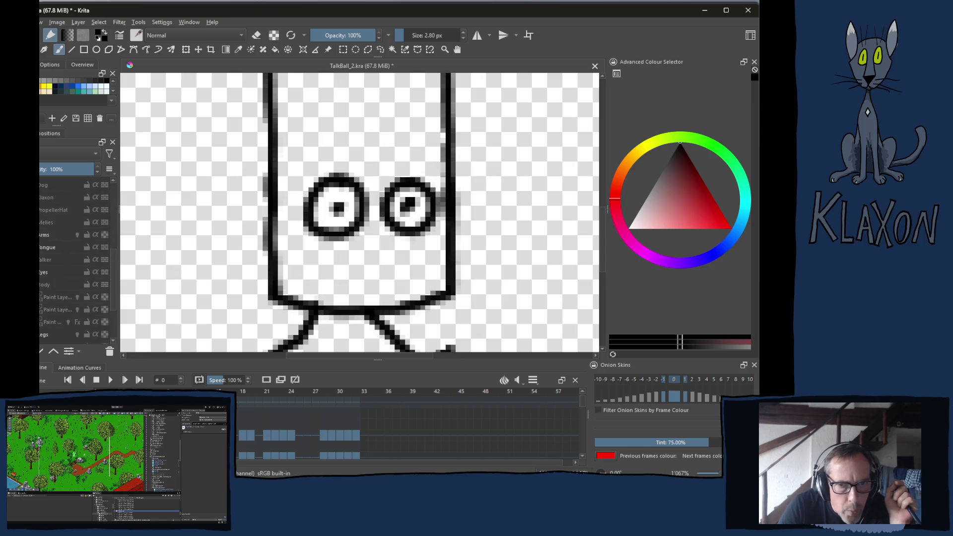
{"action": "mouse_move", "coordinate": [49, 285]}
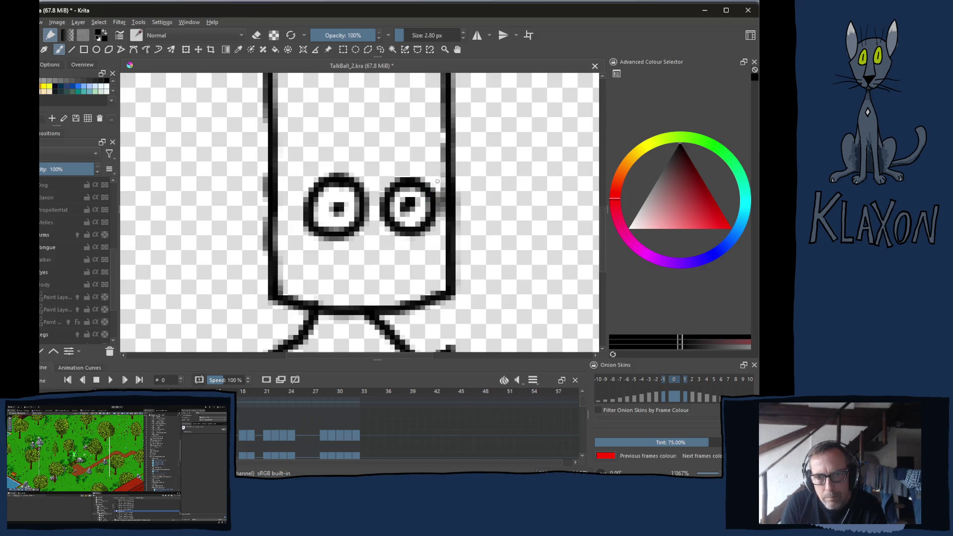
{"action": "mouse_move", "coordinate": [440, 188]}
{"action": "left_mouse_down"}
{"action": "mouse_move", "coordinate": [414, 176]}
{"action": "mouse_move", "coordinate": [364, 194]}
{"action": "mouse_move", "coordinate": [307, 180]}
{"action": "mouse_move", "coordinate": [299, 208]}
{"action": "mouse_move", "coordinate": [377, 237]}
{"action": "mouse_move", "coordinate": [422, 228]}
{"action": "mouse_move", "coordinate": [445, 209]}
{"action": "mouse_move", "coordinate": [427, 181]}
{"action": "left_mouse_up"}
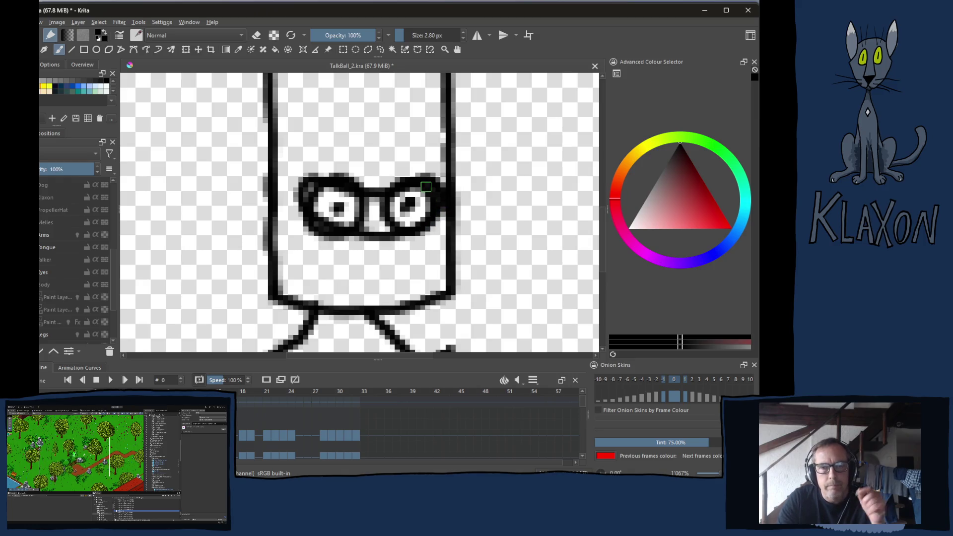
- Check the YouTube video, then return to Krita and pan to the capsule's rounded top
{"action": "key", "text": "alt+Tab"}
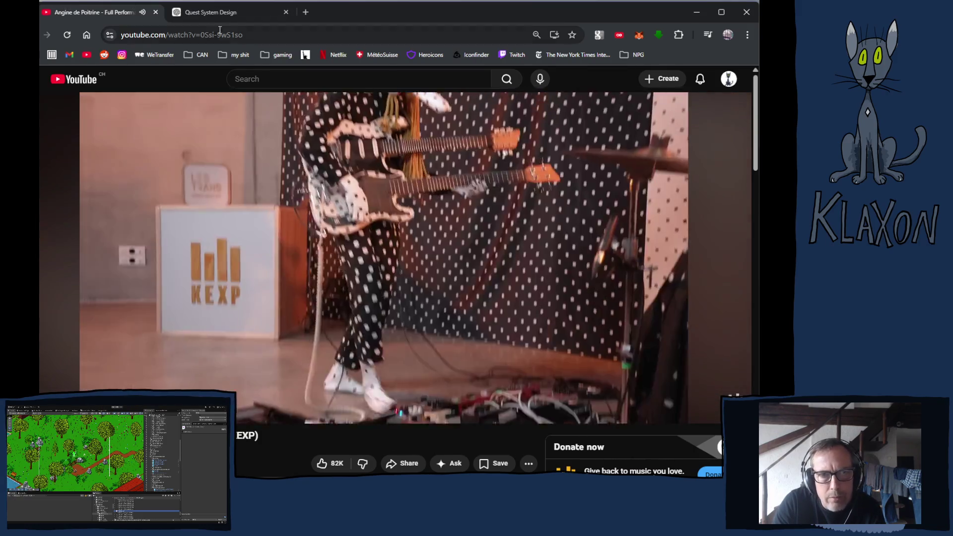
{"action": "key", "text": "alt+Tab"}
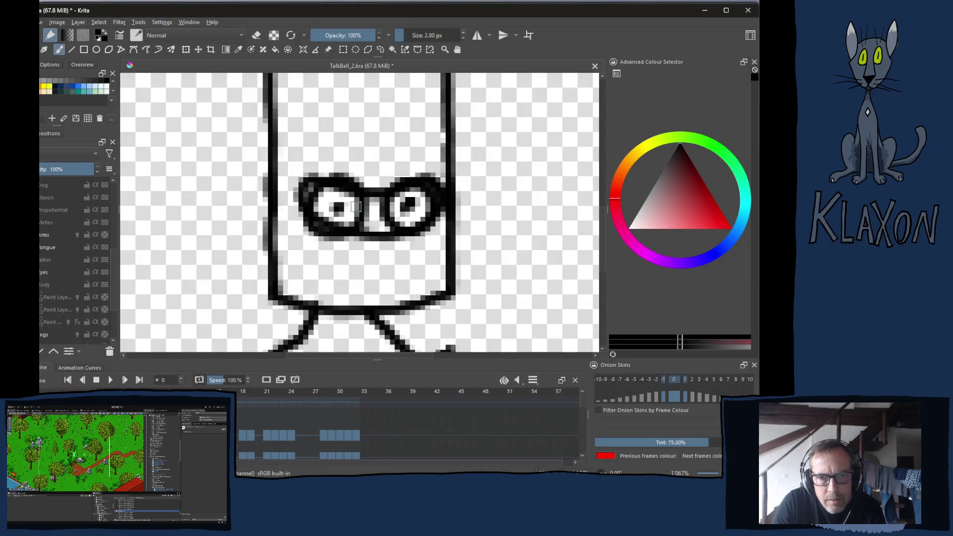
{"action": "left_click_drag", "start_coordinate": [371, 192], "coordinate": [372, 371]}
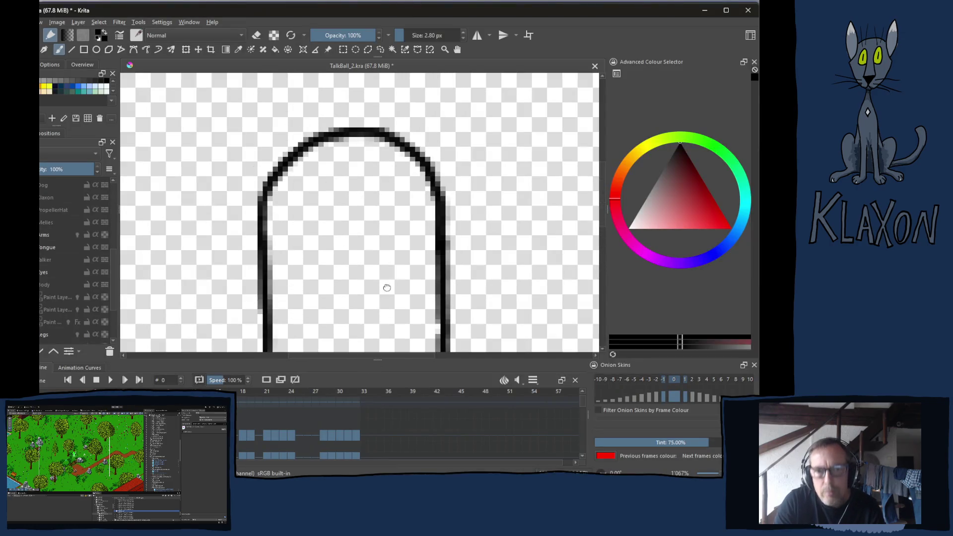
- Draw two small ring eyes and a long U-shaped nose near the capsule's top
{"action": "left_click_drag", "start_coordinate": [387, 288], "coordinate": [387, 232]}
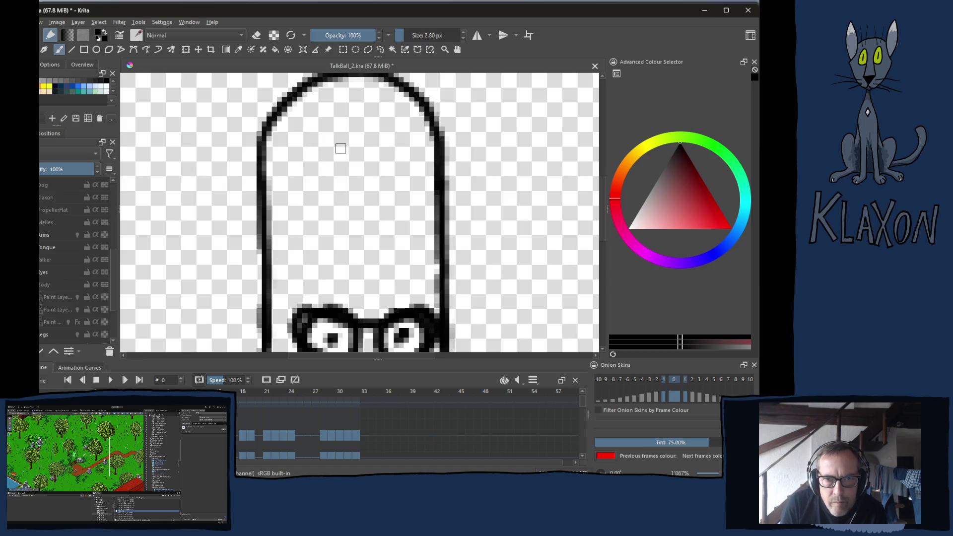
{"action": "mouse_move", "coordinate": [338, 147]}
{"action": "left_mouse_down"}
{"action": "mouse_move", "coordinate": [325, 164]}
{"action": "mouse_move", "coordinate": [342, 174]}
{"action": "mouse_move", "coordinate": [356, 161]}
{"action": "mouse_move", "coordinate": [342, 144]}
{"action": "left_mouse_up"}
{"action": "mouse_move", "coordinate": [404, 141]}
{"action": "left_mouse_down"}
{"action": "mouse_move", "coordinate": [386, 158]}
{"action": "mouse_move", "coordinate": [409, 173]}
{"action": "mouse_move", "coordinate": [415, 142]}
{"action": "left_mouse_up"}
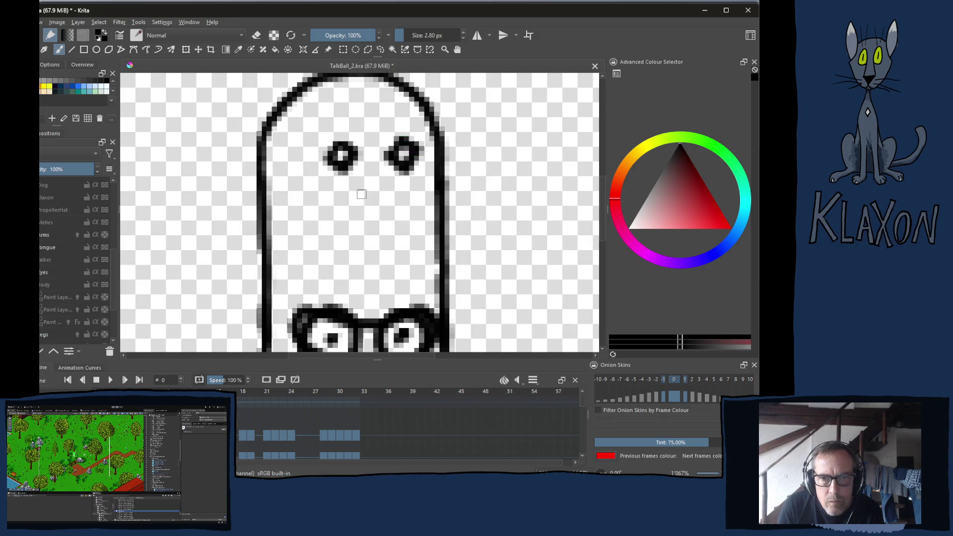
{"action": "mouse_move", "coordinate": [360, 179]}
{"action": "left_mouse_down"}
{"action": "mouse_move", "coordinate": [350, 282]}
{"action": "mouse_move", "coordinate": [364, 304]}
{"action": "mouse_move", "coordinate": [396, 272]}
{"action": "mouse_move", "coordinate": [384, 175]}
{"action": "left_mouse_up"}
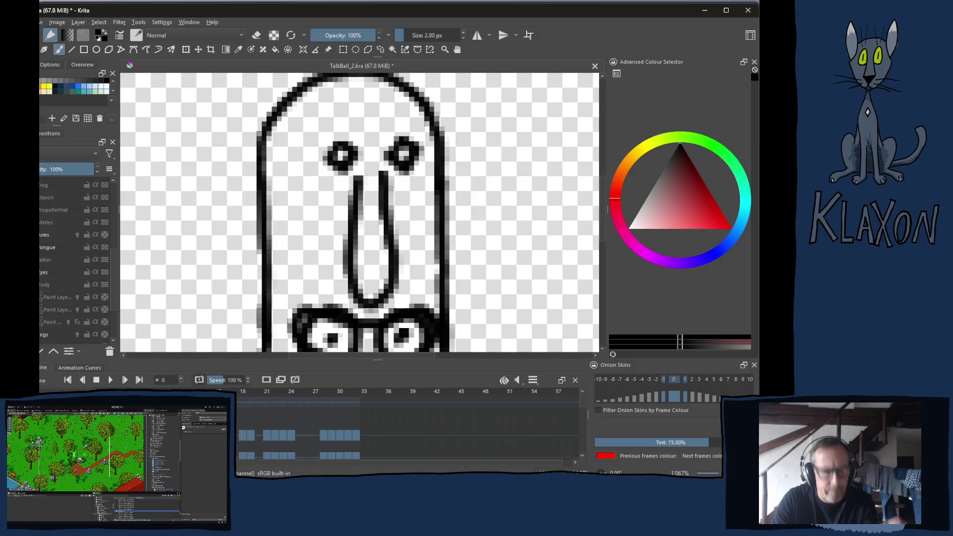
{"action": "key", "text": "alt+Tab"}
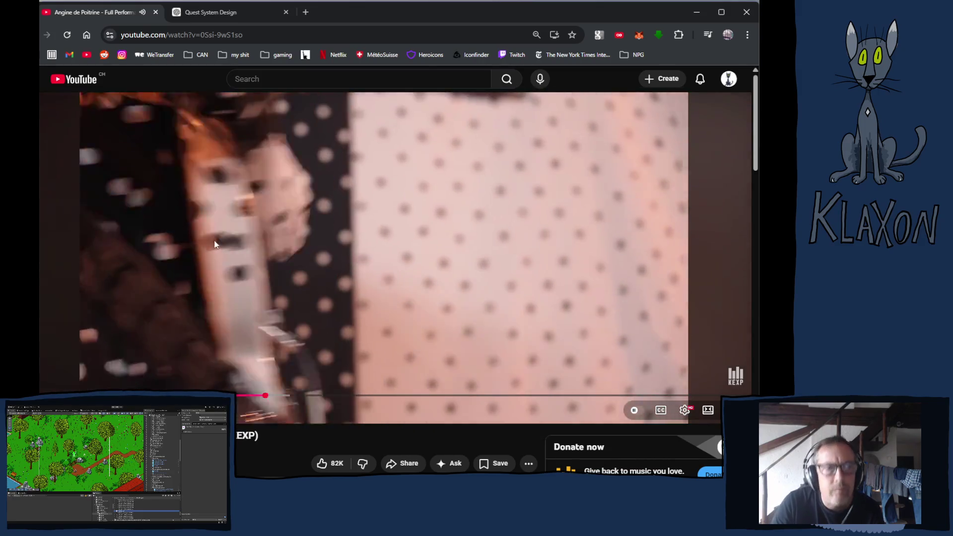
{"action": "key", "text": "alt+Tab"}
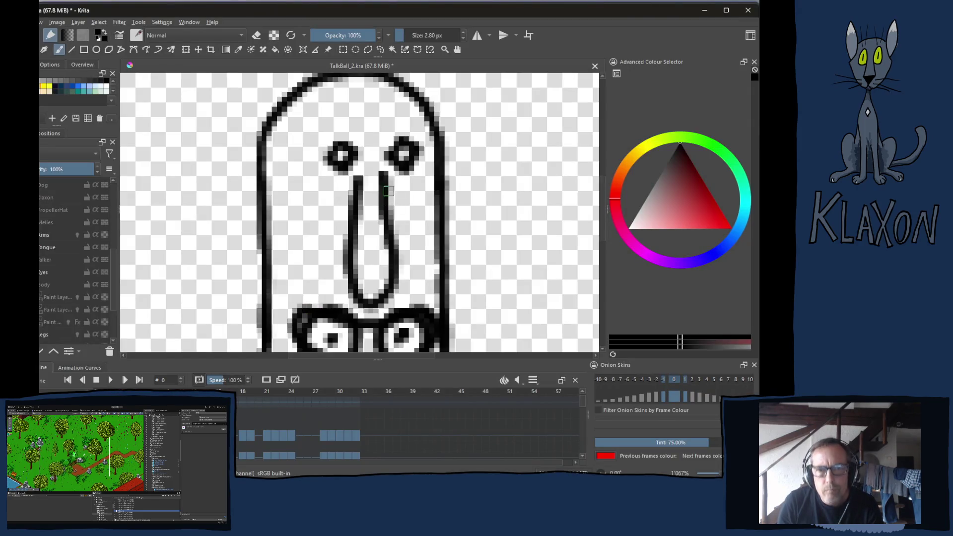
- Erase and redraw the nose's right side, then pan to bring the head's top into view
{"action": "key", "text": "e"}
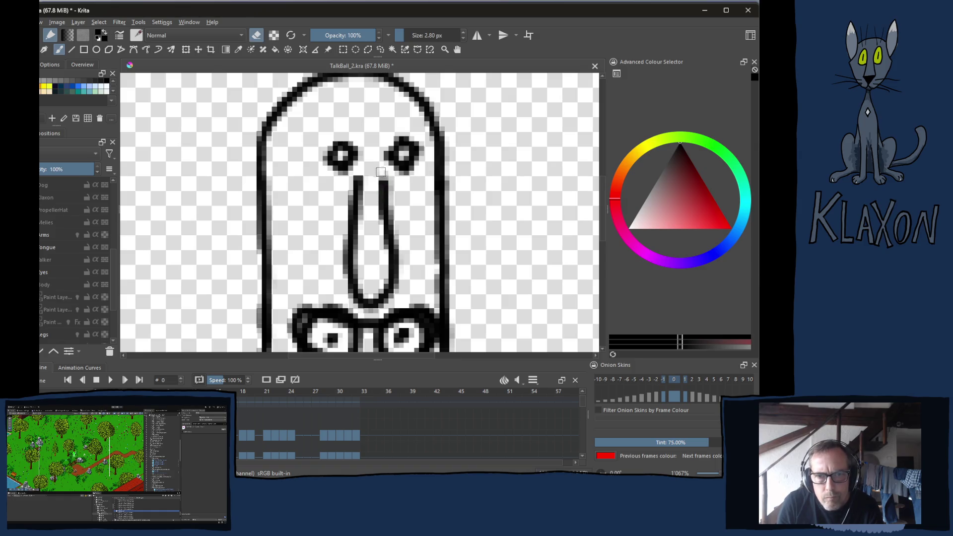
{"action": "mouse_move", "coordinate": [378, 179]}
{"action": "left_mouse_down"}
{"action": "mouse_move", "coordinate": [390, 238]}
{"action": "mouse_move", "coordinate": [392, 221]}
{"action": "left_mouse_up"}
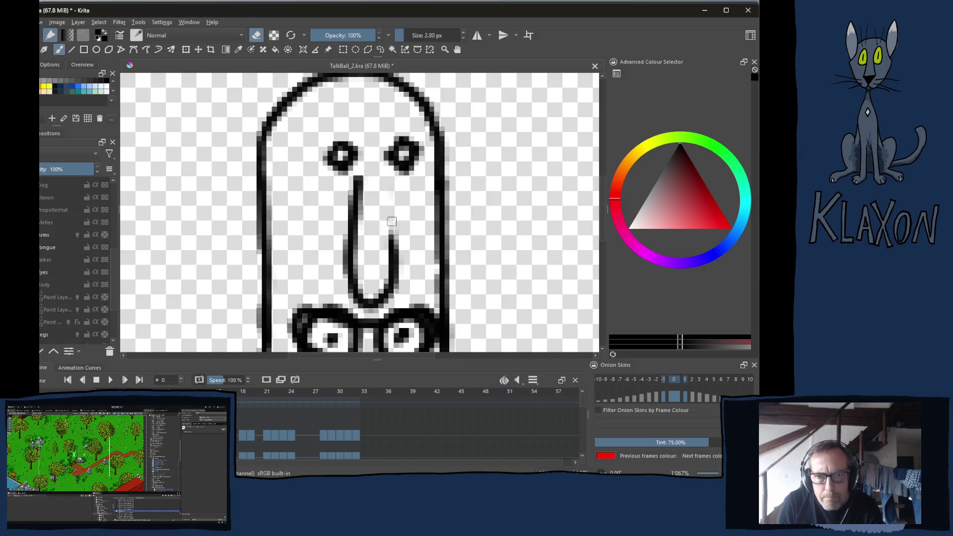
{"action": "key", "text": "e"}
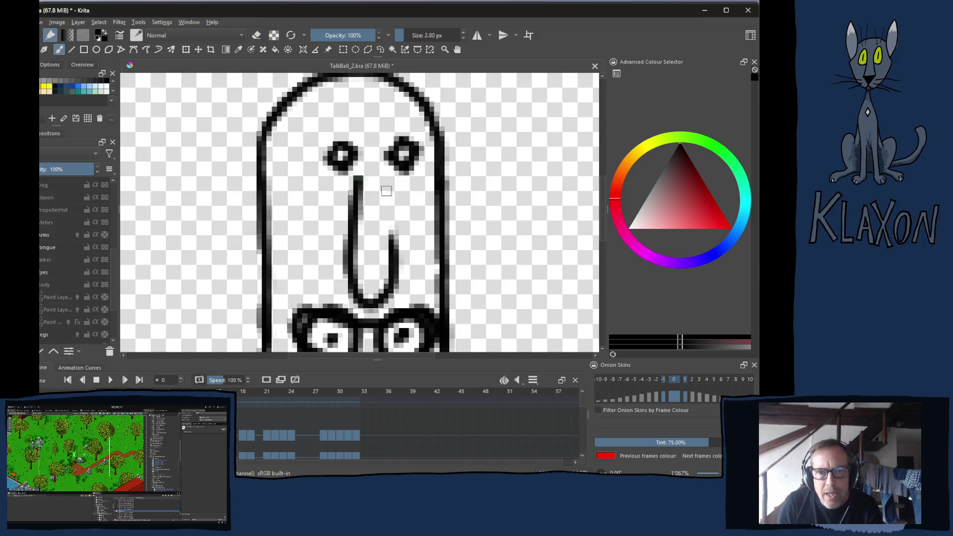
{"action": "mouse_move", "coordinate": [385, 181]}
{"action": "left_mouse_down"}
{"action": "mouse_move", "coordinate": [392, 280]}
{"action": "mouse_move", "coordinate": [375, 233]}
{"action": "left_mouse_up"}
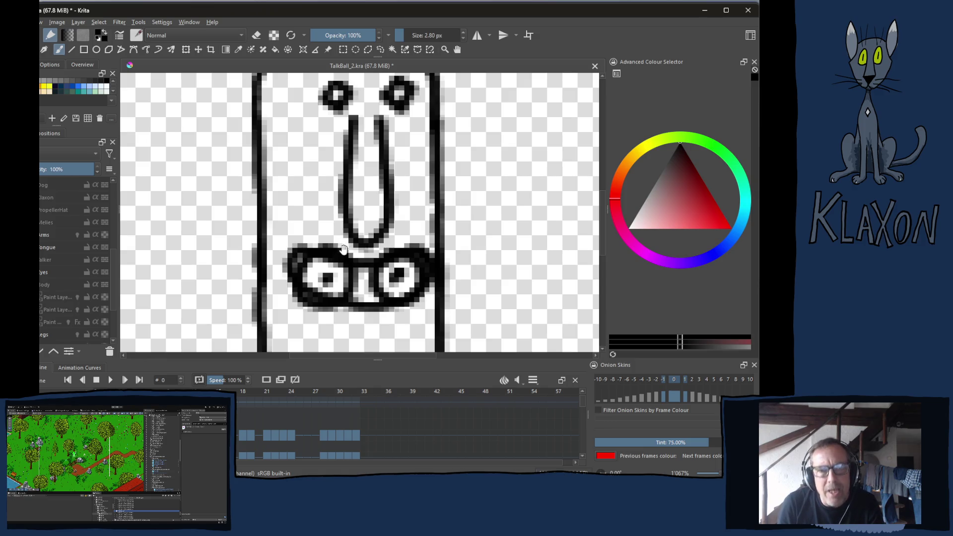
{"action": "left_click_drag", "start_coordinate": [325, 234], "coordinate": [331, 252]}
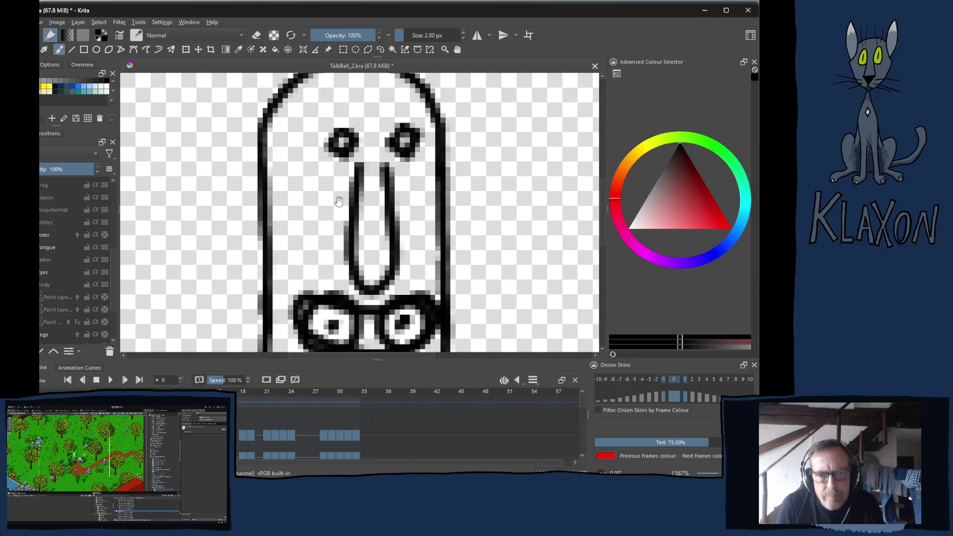
{"action": "left_click_drag", "start_coordinate": [331, 178], "coordinate": [324, 231]}
{"action": "left_click_drag", "start_coordinate": [336, 146], "coordinate": [329, 186]}
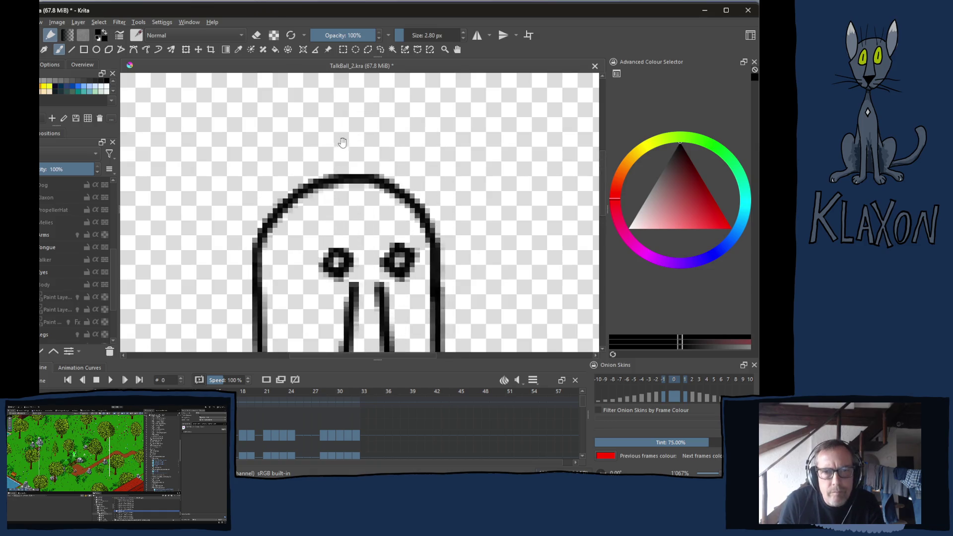
- Brush a pointed crest on the head, erase stray pixels inside it, and add a centre line
{"action": "mouse_move", "coordinate": [342, 142]}
{"action": "left_mouse_down"}
{"action": "mouse_move", "coordinate": [320, 188]}
{"action": "mouse_move", "coordinate": [352, 200]}
{"action": "mouse_move", "coordinate": [376, 182]}
{"action": "mouse_move", "coordinate": [344, 144]}
{"action": "mouse_move", "coordinate": [355, 183]}
{"action": "left_mouse_up"}
{"action": "key", "text": "e"}
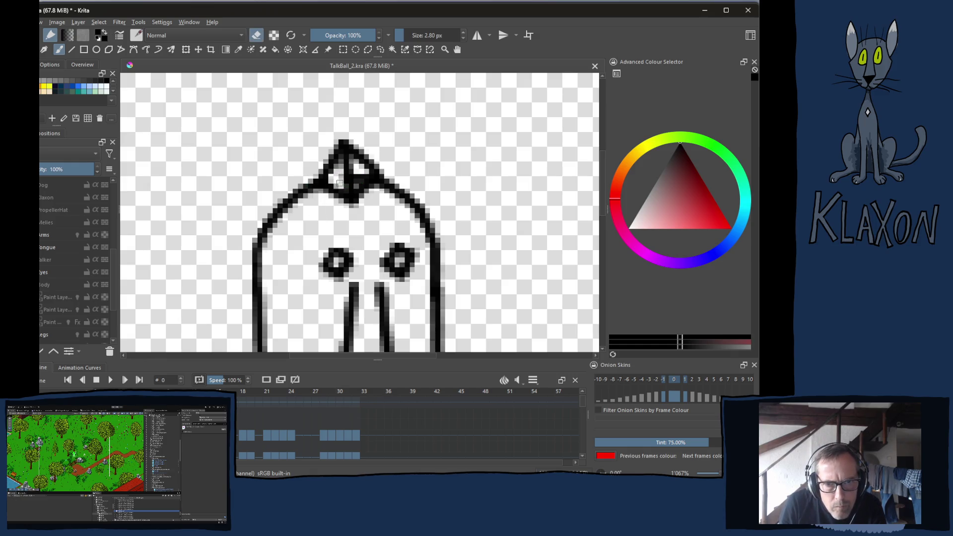
{"action": "left_click_drag", "start_coordinate": [339, 164], "coordinate": [356, 187]}
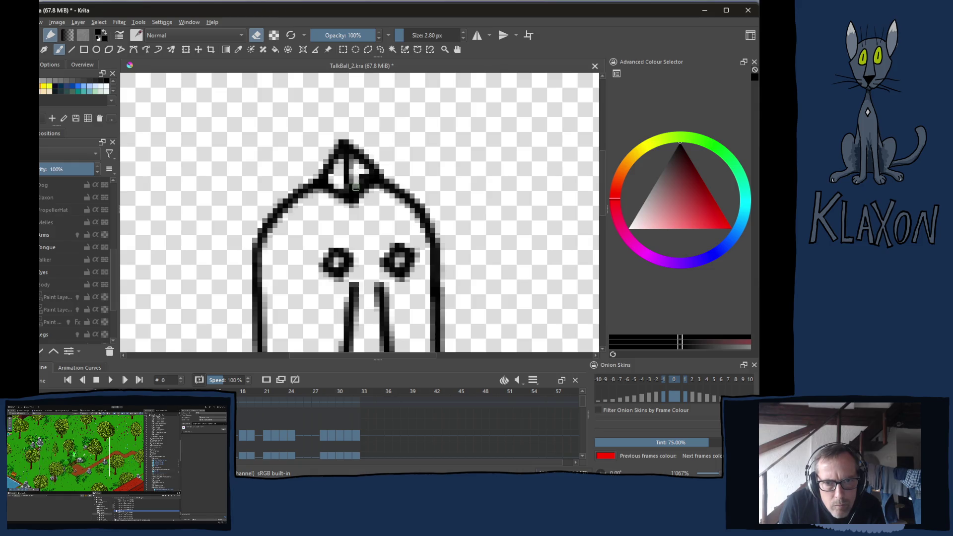
{"action": "key", "text": "space"}
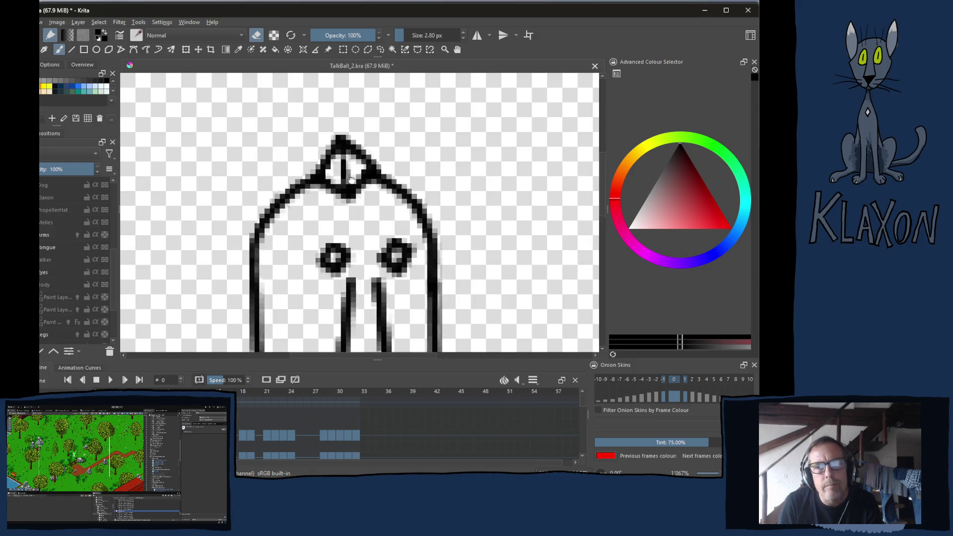
{"action": "key", "text": "e"}
{"action": "left_click_drag", "start_coordinate": [356, 165], "coordinate": [359, 189]}
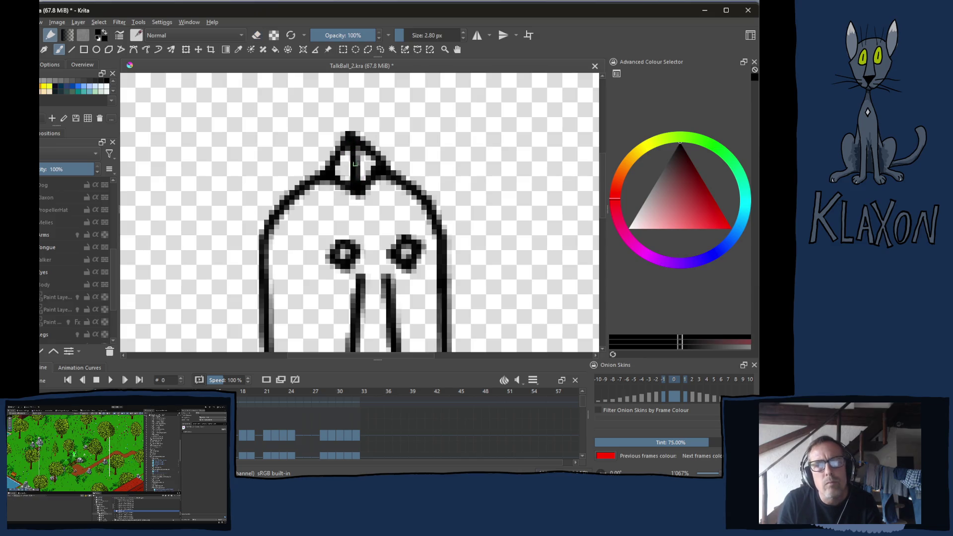
{"action": "scroll", "coordinate": [367, 225], "scroll_direction": "down", "scroll_amount": 5}
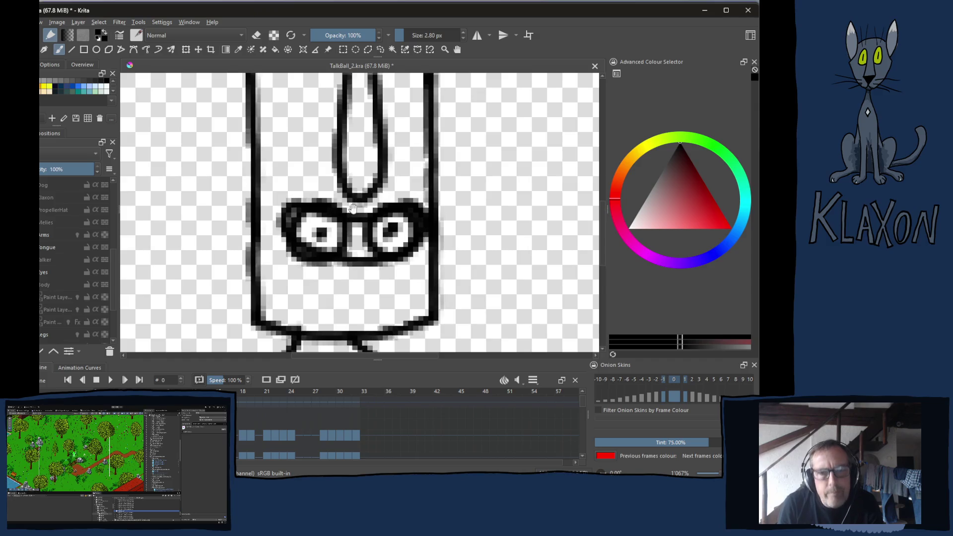
{"action": "key", "text": "alt+Tab"}
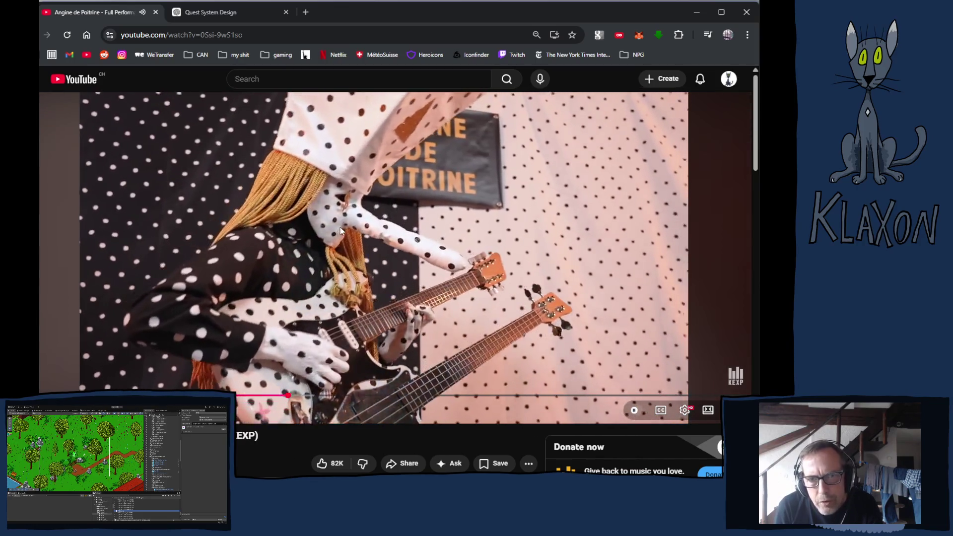
- Leave the polka-dot performance video and return to the capsule sketch in Krita
{"action": "key", "text": "alt+Tab"}
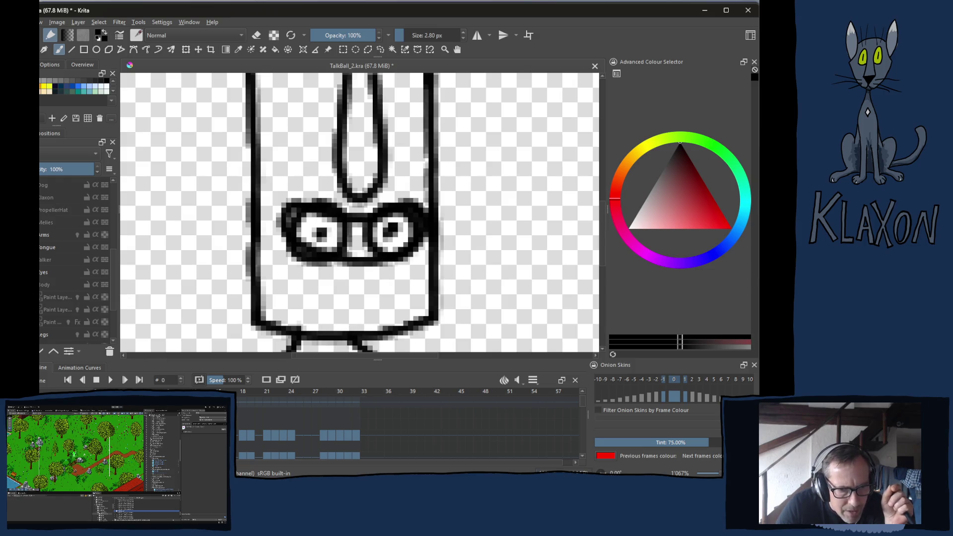
{"action": "scroll", "coordinate": [75, 258], "scroll_direction": "up", "scroll_amount": 4}
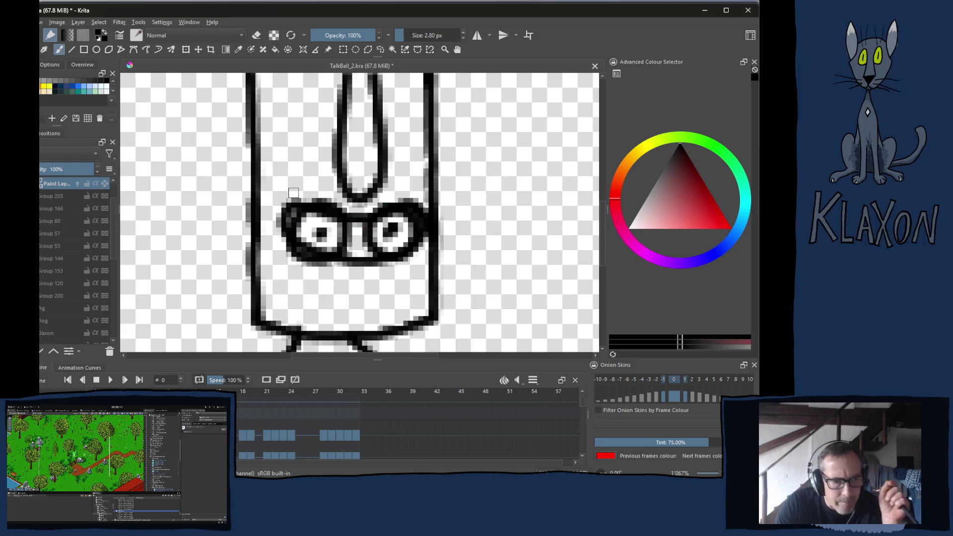
{"action": "scroll", "coordinate": [48, 256], "scroll_direction": "down", "scroll_amount": 2}
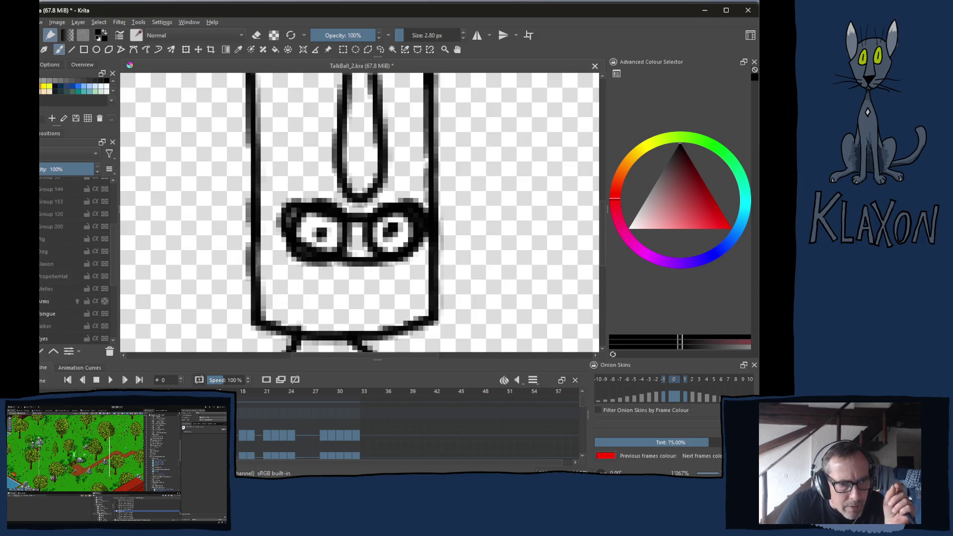
{"action": "scroll", "coordinate": [75, 258], "scroll_direction": "down", "scroll_amount": 2}
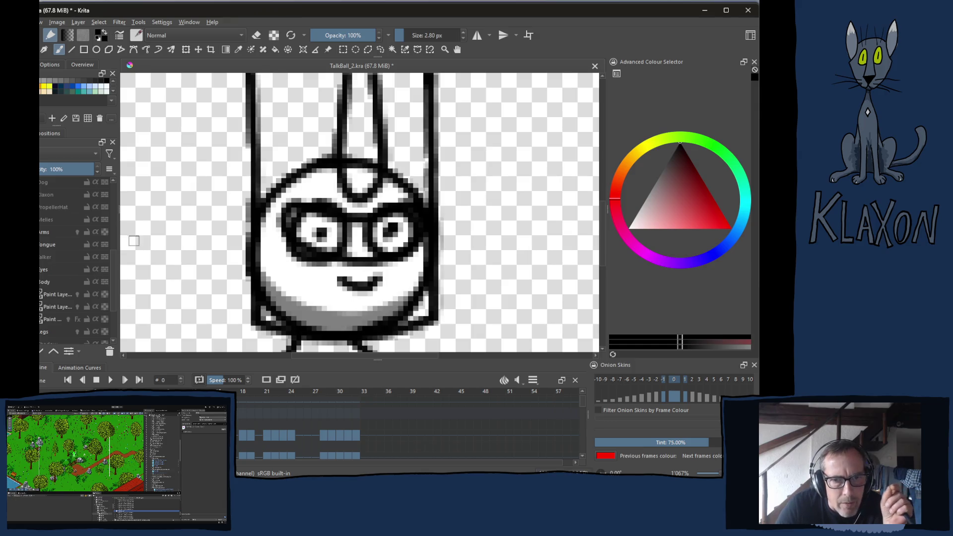
{"action": "scroll", "coordinate": [336, 230], "scroll_direction": "down", "scroll_amount": 2}
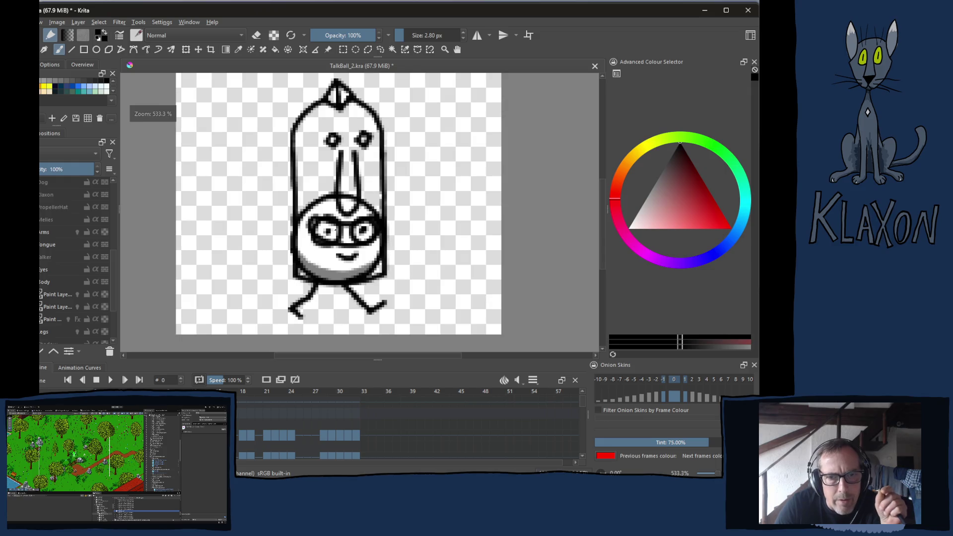
{"action": "scroll", "coordinate": [333, 232], "scroll_direction": "up", "scroll_amount": 1}
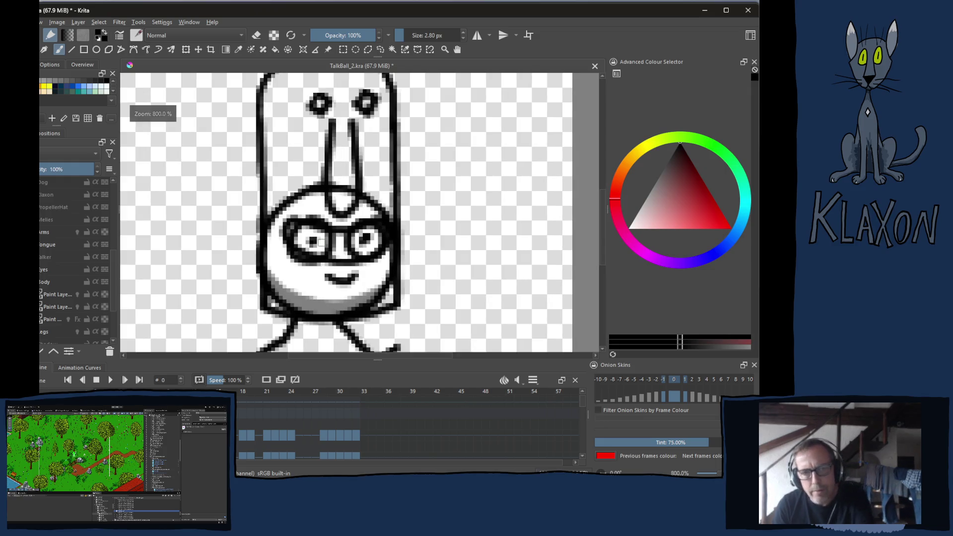
{"action": "scroll", "coordinate": [287, 221], "scroll_direction": "up", "scroll_amount": 1}
{"action": "right_click", "coordinate": [297, 193]}
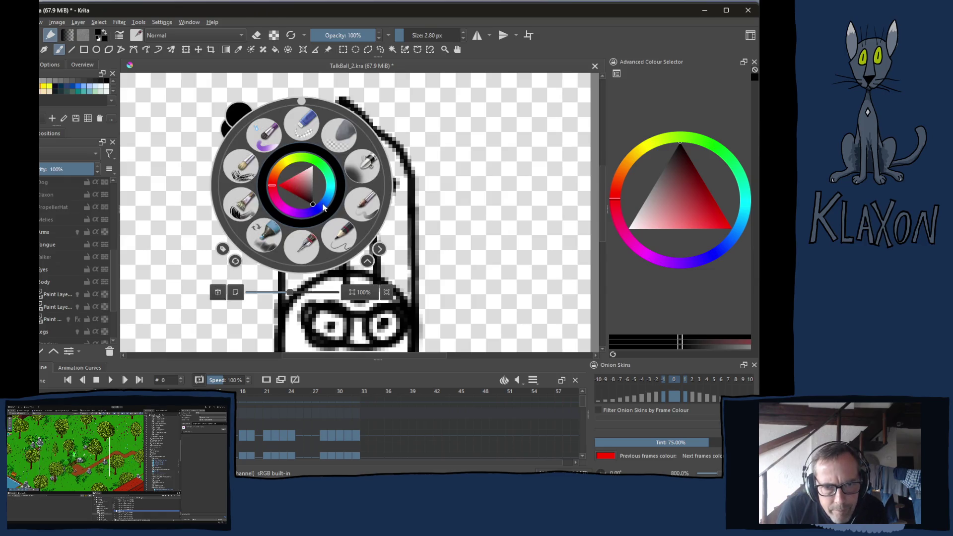
- Pick dark blue from the pop-up palette and paint it over the capsule head and body
{"action": "left_click", "coordinate": [321, 208]}
{"action": "left_click", "coordinate": [305, 175]}
{"action": "left_click_drag", "start_coordinate": [304, 175], "coordinate": [303, 175]}
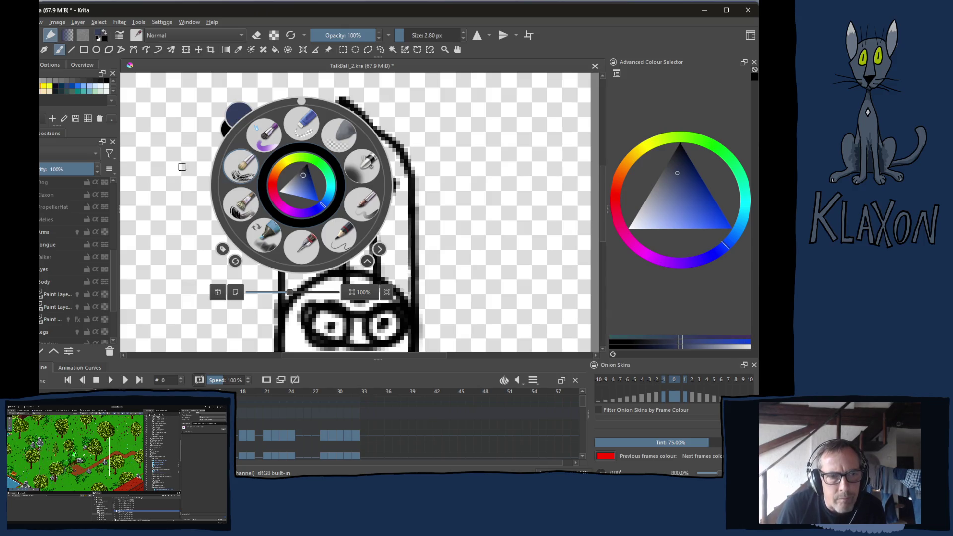
{"action": "left_click", "coordinate": [182, 167]}
{"action": "left_click_drag", "start_coordinate": [300, 210], "coordinate": [315, 198], "text": "shift"}
{"action": "mouse_move", "coordinate": [315, 155]}
{"action": "left_mouse_down"}
{"action": "mouse_move", "coordinate": [298, 189]}
{"action": "mouse_move", "coordinate": [323, 144]}
{"action": "mouse_move", "coordinate": [355, 157]}
{"action": "mouse_move", "coordinate": [337, 169]}
{"action": "mouse_move", "coordinate": [328, 248]}
{"action": "mouse_move", "coordinate": [348, 298]}
{"action": "mouse_move", "coordinate": [392, 278]}
{"action": "mouse_move", "coordinate": [318, 283]}
{"action": "mouse_move", "coordinate": [322, 337]}
{"action": "mouse_move", "coordinate": [378, 308]}
{"action": "mouse_move", "coordinate": [373, 323]}
{"action": "left_mouse_up"}
{"action": "left_click_drag", "start_coordinate": [356, 242], "coordinate": [341, 174]}
{"action": "mouse_move", "coordinate": [321, 278]}
{"action": "left_mouse_down"}
{"action": "mouse_move", "coordinate": [342, 303]}
{"action": "mouse_move", "coordinate": [367, 288]}
{"action": "mouse_move", "coordinate": [378, 244]}
{"action": "mouse_move", "coordinate": [383, 309]}
{"action": "mouse_move", "coordinate": [329, 309]}
{"action": "mouse_move", "coordinate": [283, 229]}
{"action": "mouse_move", "coordinate": [278, 303]}
{"action": "mouse_move", "coordinate": [297, 315]}
{"action": "mouse_move", "coordinate": [341, 311]}
{"action": "mouse_move", "coordinate": [300, 256]}
{"action": "mouse_move", "coordinate": [284, 189]}
{"action": "mouse_move", "coordinate": [301, 189]}
{"action": "mouse_move", "coordinate": [305, 216]}
{"action": "left_mouse_up"}
{"action": "mouse_move", "coordinate": [313, 159]}
{"action": "left_mouse_down"}
{"action": "mouse_move", "coordinate": [286, 152]}
{"action": "mouse_move", "coordinate": [287, 209]}
{"action": "mouse_move", "coordinate": [277, 187]}
{"action": "mouse_move", "coordinate": [296, 292]}
{"action": "left_mouse_up"}
{"action": "mouse_move", "coordinate": [347, 145]}
{"action": "left_mouse_down"}
{"action": "mouse_move", "coordinate": [351, 121]}
{"action": "mouse_move", "coordinate": [381, 148]}
{"action": "mouse_move", "coordinate": [385, 240]}
{"action": "left_mouse_up"}
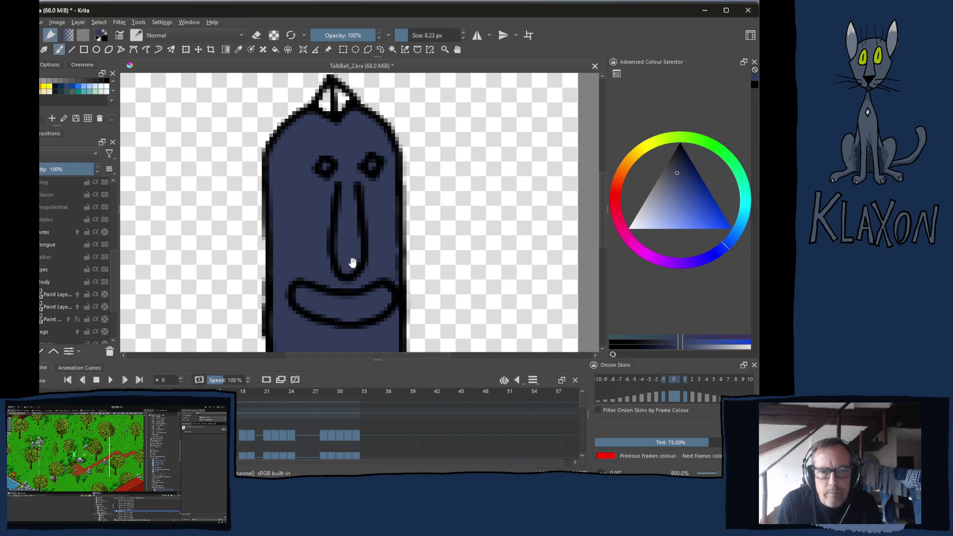
{"action": "left_click_drag", "start_coordinate": [316, 236], "coordinate": [311, 186]}
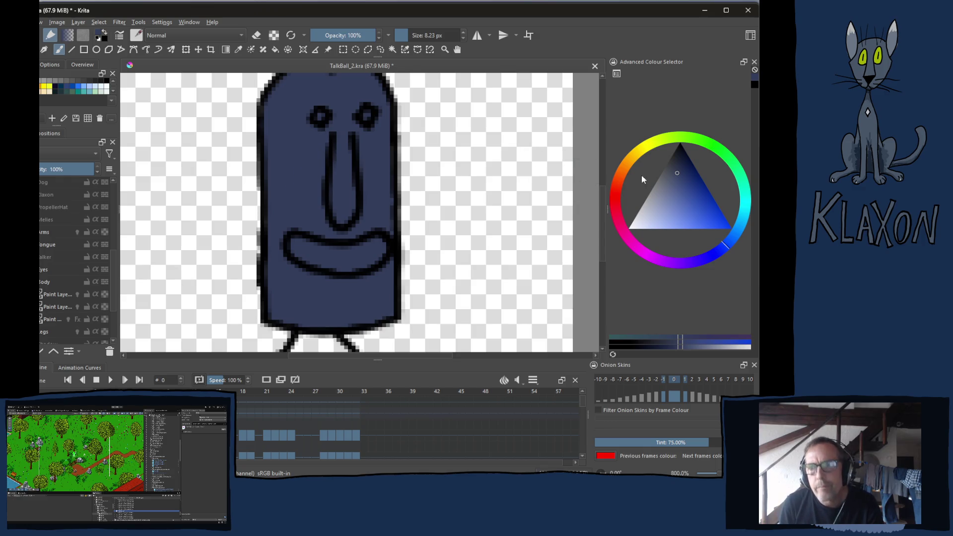
- Repaint the body in deeper navy shades chosen in the Advanced Colour Selector
{"action": "left_click", "coordinate": [675, 164]}
{"action": "left_click", "coordinate": [676, 162]}
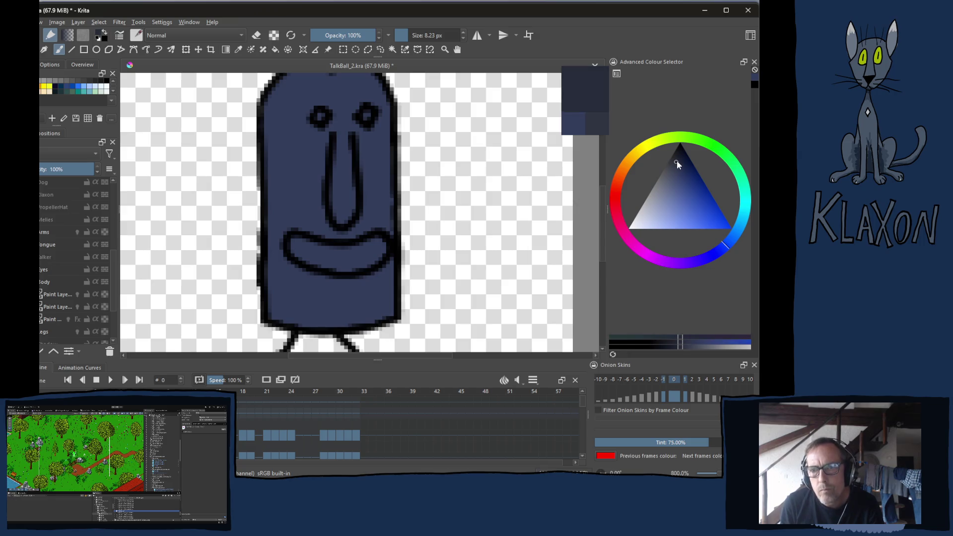
{"action": "mouse_move", "coordinate": [335, 179]}
{"action": "left_mouse_down"}
{"action": "mouse_move", "coordinate": [308, 153]}
{"action": "mouse_move", "coordinate": [317, 202]}
{"action": "mouse_move", "coordinate": [372, 191]}
{"action": "left_mouse_up"}
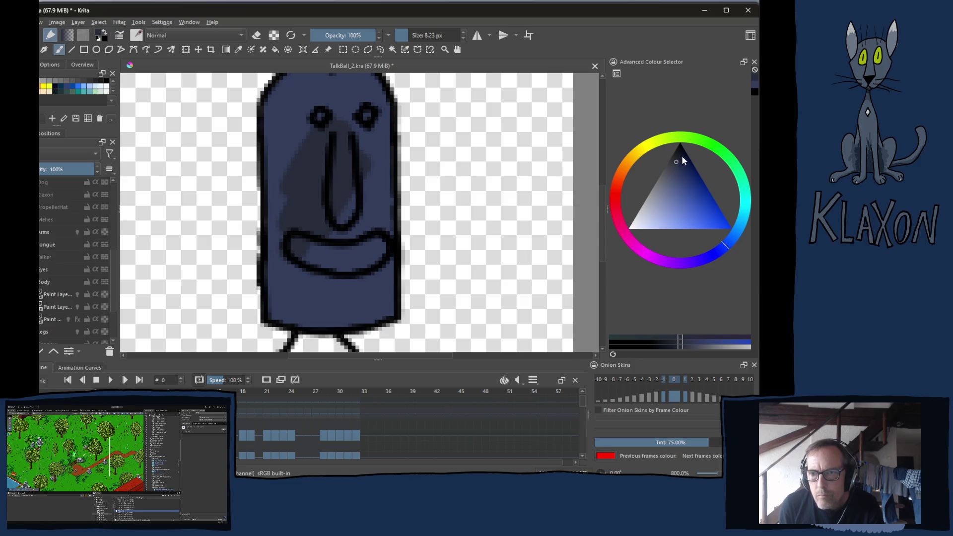
{"action": "left_click", "coordinate": [680, 155]}
{"action": "mouse_move", "coordinate": [301, 153]}
{"action": "left_mouse_down"}
{"action": "mouse_move", "coordinate": [320, 240]}
{"action": "mouse_move", "coordinate": [334, 230]}
{"action": "mouse_move", "coordinate": [283, 257]}
{"action": "mouse_move", "coordinate": [279, 214]}
{"action": "mouse_move", "coordinate": [285, 264]}
{"action": "mouse_move", "coordinate": [325, 308]}
{"action": "left_mouse_up"}
{"action": "mouse_move", "coordinate": [310, 319]}
{"action": "left_mouse_down"}
{"action": "mouse_move", "coordinate": [381, 306]}
{"action": "mouse_move", "coordinate": [369, 231]}
{"action": "mouse_move", "coordinate": [328, 290]}
{"action": "mouse_move", "coordinate": [345, 288]}
{"action": "mouse_move", "coordinate": [375, 310]}
{"action": "mouse_move", "coordinate": [378, 196]}
{"action": "mouse_move", "coordinate": [366, 215]}
{"action": "left_mouse_up"}
{"action": "scroll", "coordinate": [366, 215], "scroll_direction": "up", "scroll_amount": 3}
{"action": "mouse_move", "coordinate": [323, 166]}
{"action": "left_mouse_down"}
{"action": "mouse_move", "coordinate": [323, 154]}
{"action": "mouse_move", "coordinate": [308, 153]}
{"action": "mouse_move", "coordinate": [279, 202]}
{"action": "mouse_move", "coordinate": [290, 217]}
{"action": "mouse_move", "coordinate": [328, 195]}
{"action": "mouse_move", "coordinate": [352, 149]}
{"action": "mouse_move", "coordinate": [375, 187]}
{"action": "mouse_move", "coordinate": [383, 169]}
{"action": "mouse_move", "coordinate": [391, 319]}
{"action": "mouse_move", "coordinate": [347, 198]}
{"action": "mouse_move", "coordinate": [339, 231]}
{"action": "left_mouse_up"}
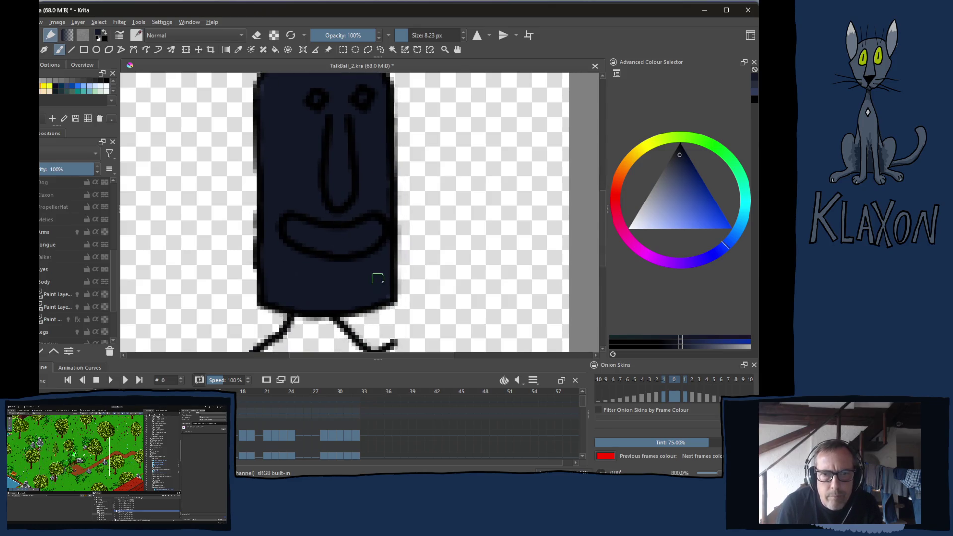
{"action": "left_click_drag", "start_coordinate": [312, 121], "coordinate": [322, 179]}
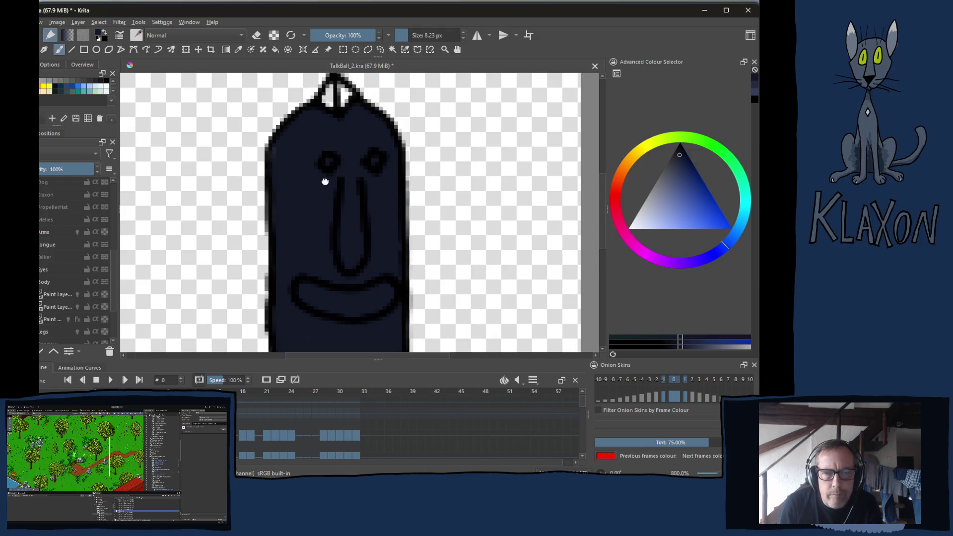
- Paint the head crest and the upper eye pupils bright yellow
{"action": "left_click", "coordinate": [644, 153]}
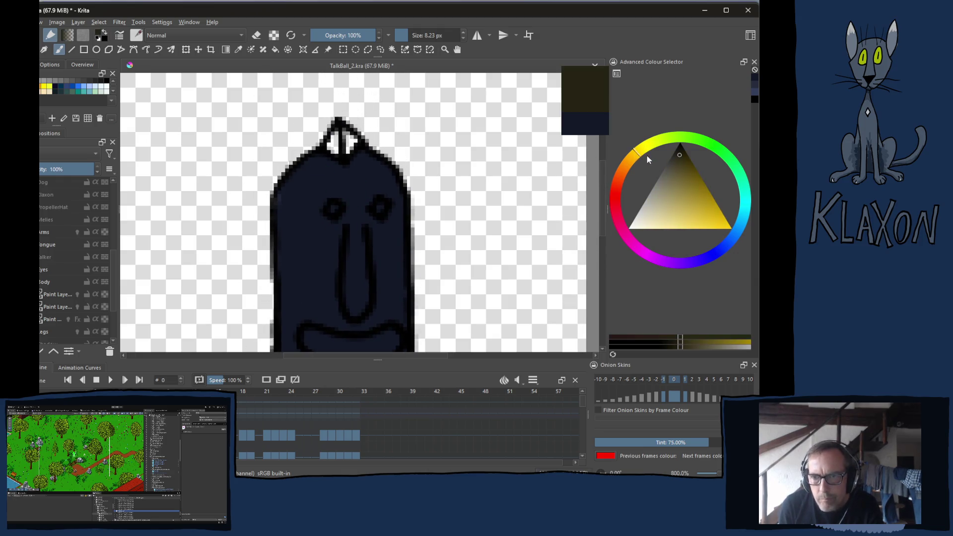
{"action": "left_click", "coordinate": [701, 195]}
{"action": "left_click", "coordinate": [711, 204]}
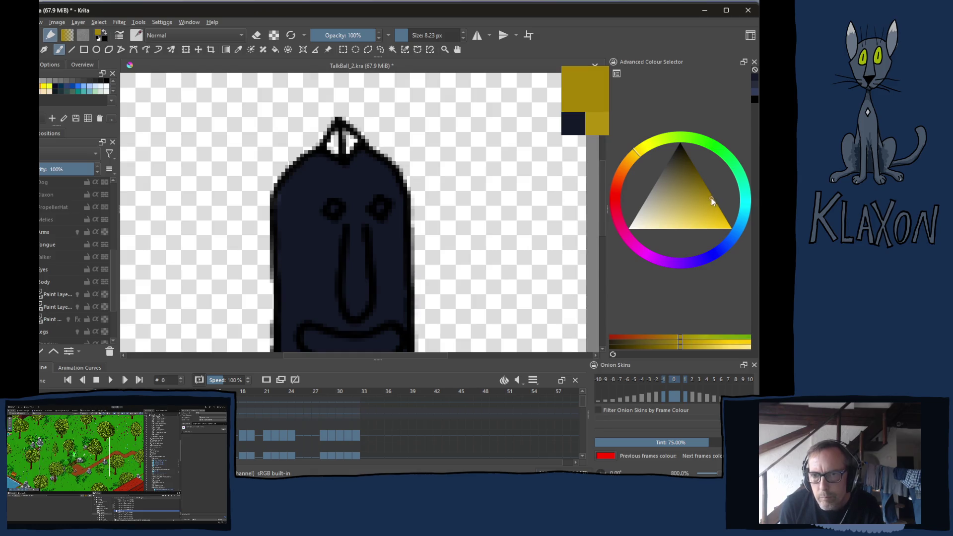
{"action": "left_click", "coordinate": [709, 203]}
{"action": "mouse_move", "coordinate": [333, 134]}
{"action": "left_mouse_down"}
{"action": "mouse_move", "coordinate": [339, 150]}
{"action": "mouse_move", "coordinate": [350, 141]}
{"action": "mouse_move", "coordinate": [342, 149]}
{"action": "left_mouse_up"}
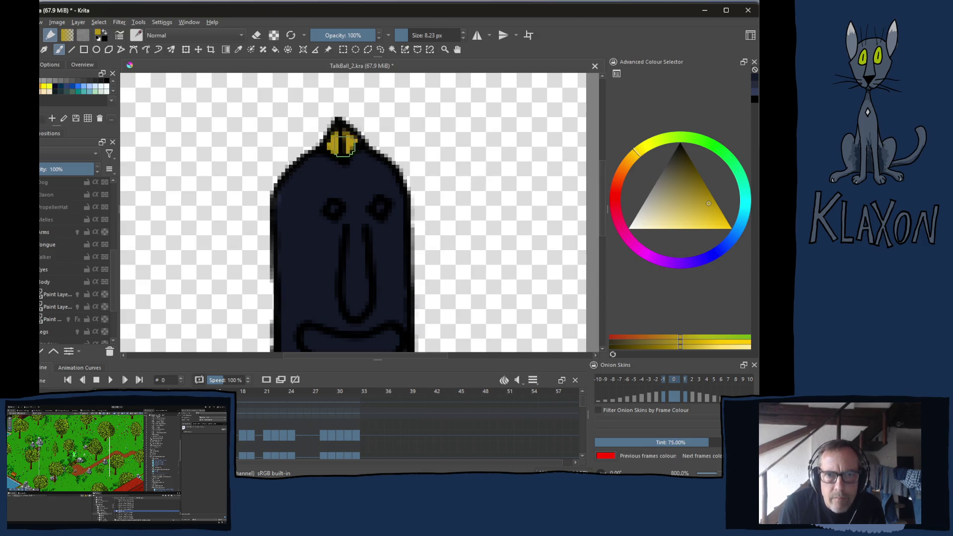
{"action": "left_click_drag", "start_coordinate": [355, 231], "coordinate": [343, 232]}
{"action": "key", "text": "bracketleft"}
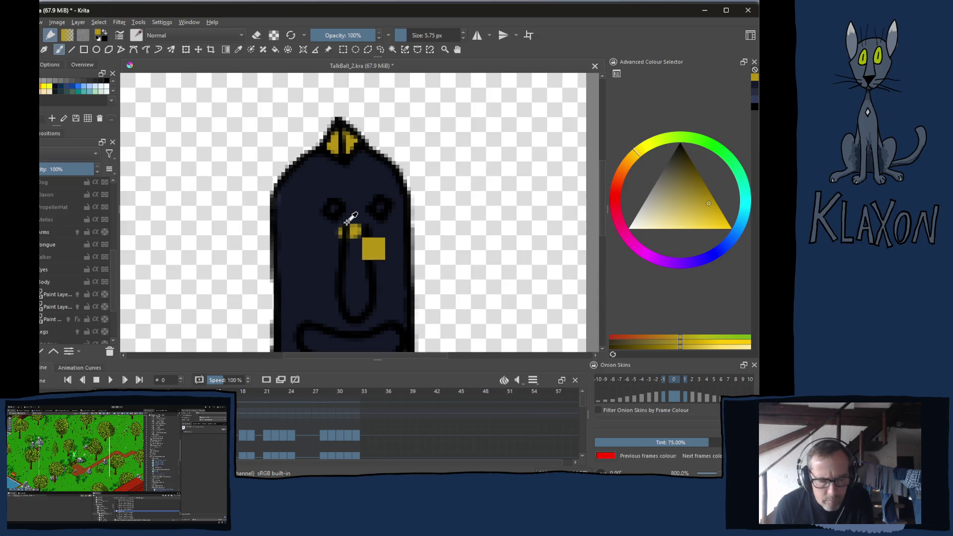
{"action": "key", "text": "ctrl+z"}
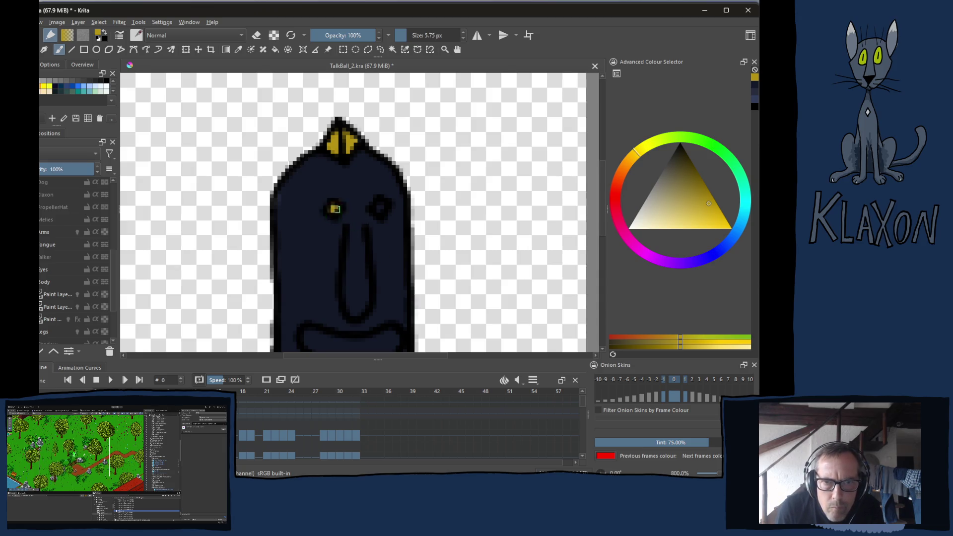
{"action": "left_click", "coordinate": [382, 209]}
{"action": "left_click_drag", "start_coordinate": [374, 223], "coordinate": [403, 190]}
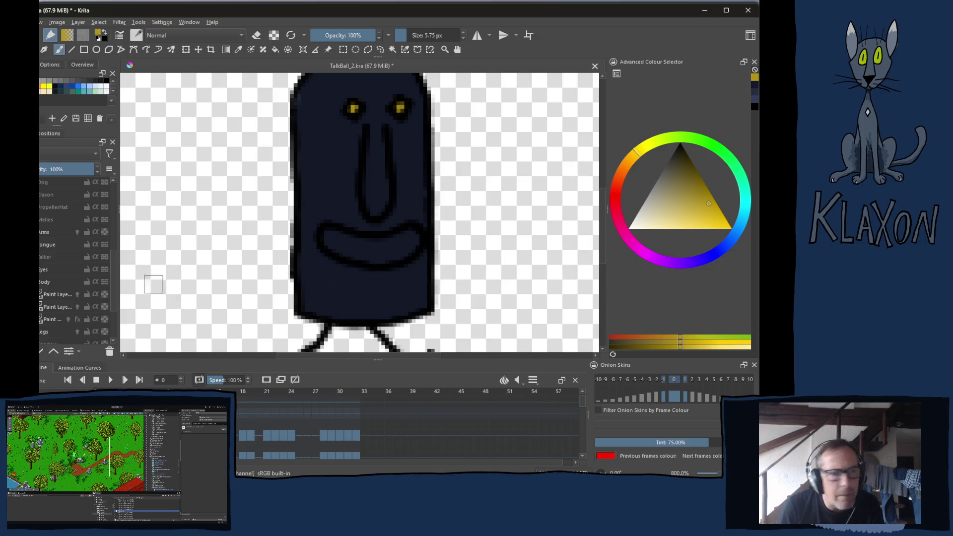
- Outline the two lower white eyes in dark blue from the pop-up palette
{"action": "key", "text": "e"}
{"action": "right_click", "coordinate": [447, 233]}
{"action": "left_click", "coordinate": [454, 192]}
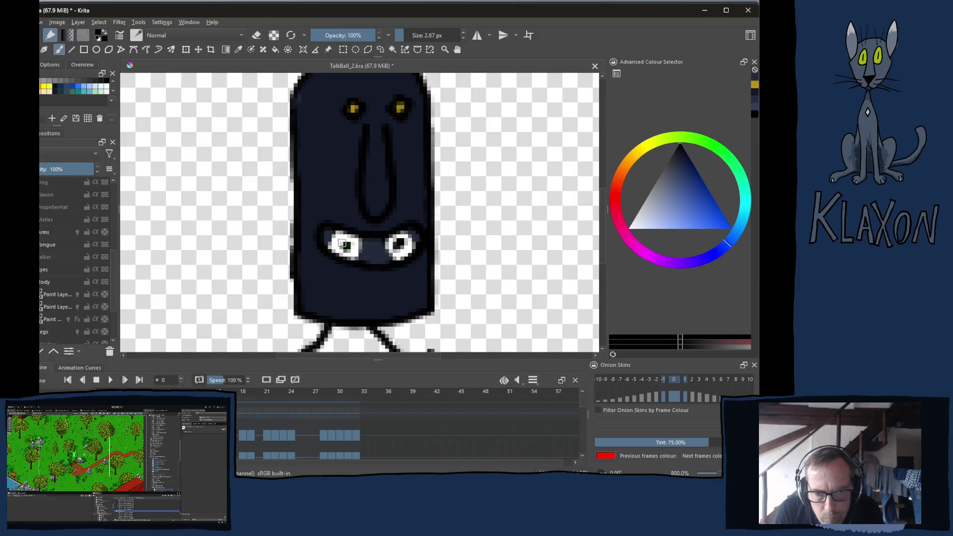
{"action": "left_click_drag", "start_coordinate": [330, 249], "coordinate": [346, 243]}
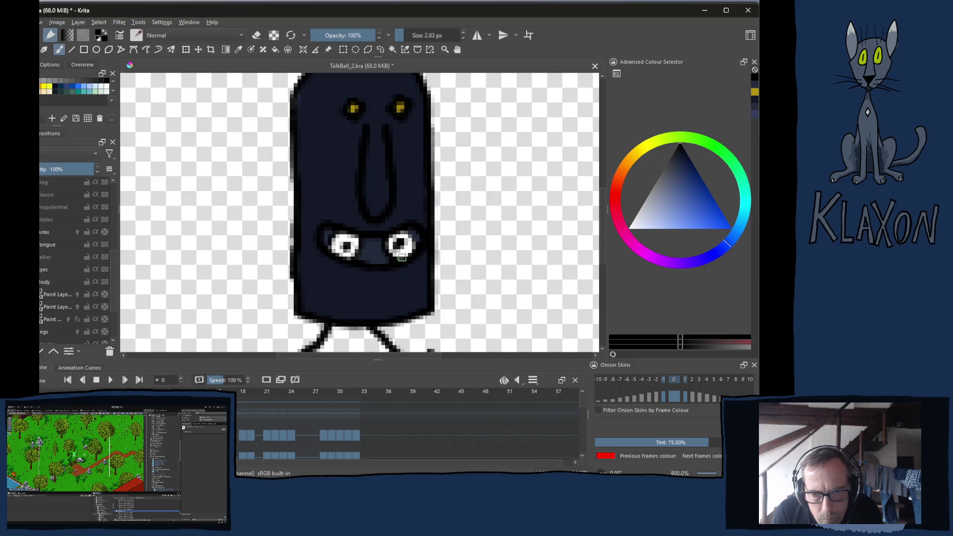
{"action": "left_click_drag", "start_coordinate": [404, 231], "coordinate": [415, 246]}
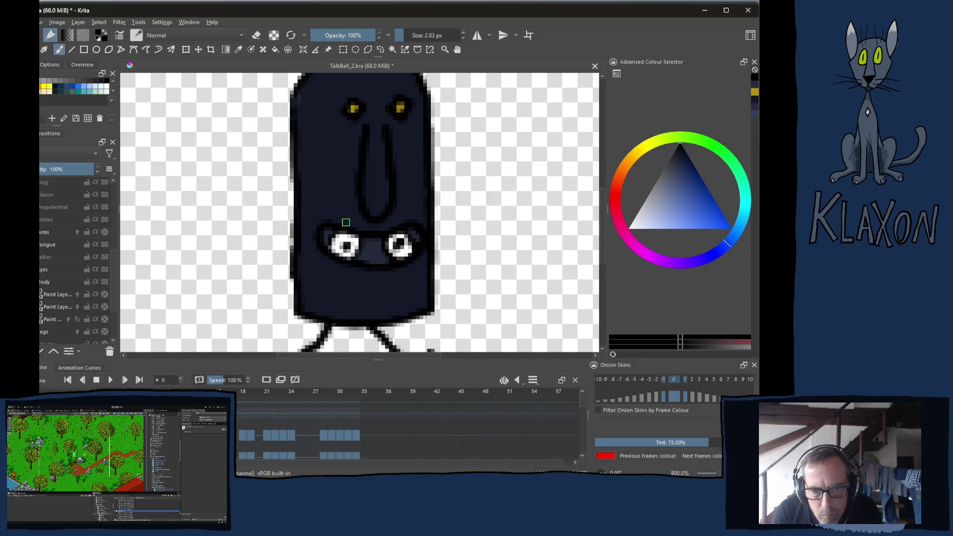
- Paint the white eyes light grey with darker grey inner areas, using the colour triangle
{"action": "left_click", "coordinate": [354, 288], "text": "ctrl"}
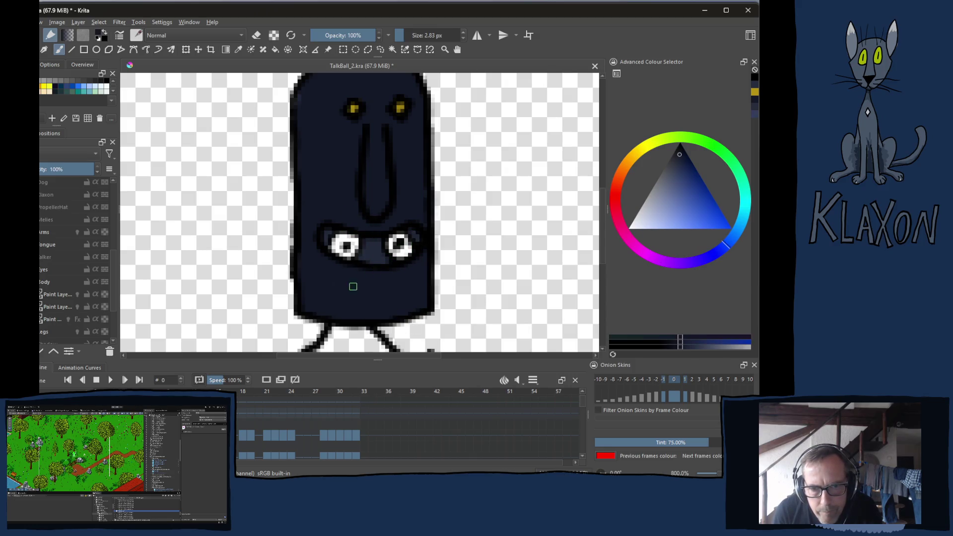
{"action": "right_click", "coordinate": [342, 264]}
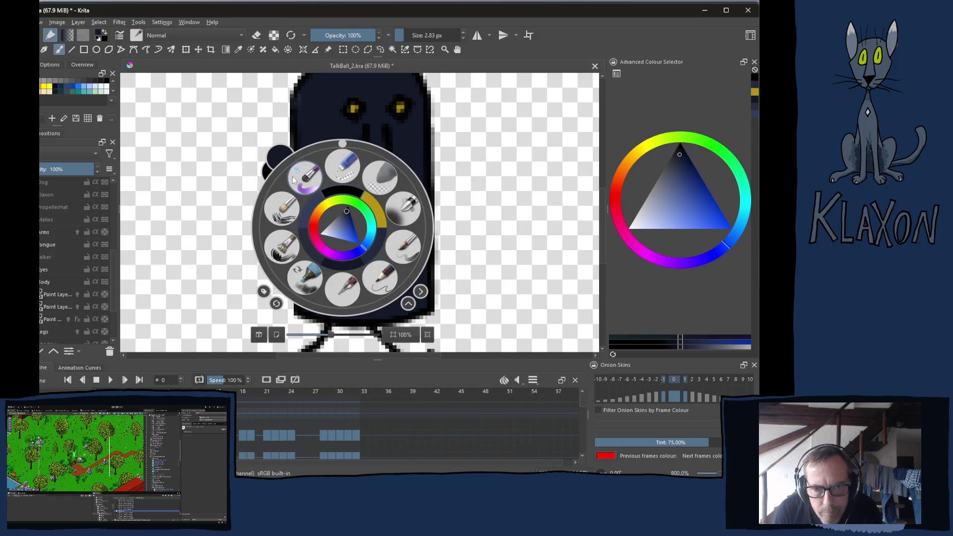
{"action": "left_click", "coordinate": [229, 204]}
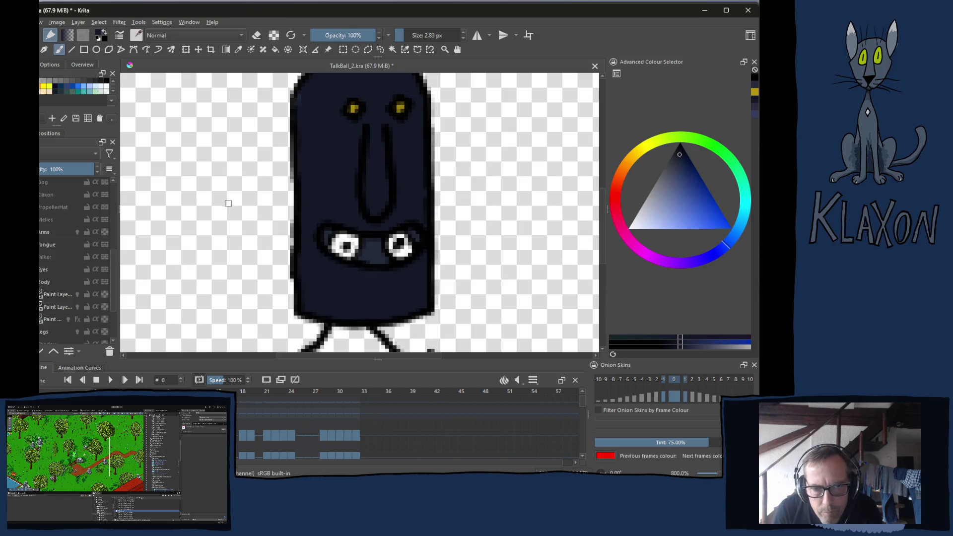
{"action": "left_click", "coordinate": [664, 179]}
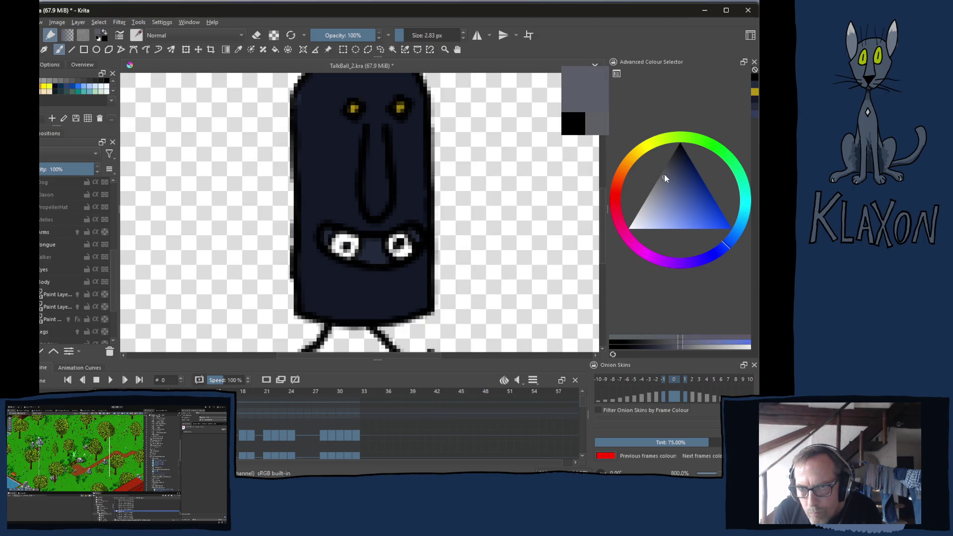
{"action": "left_click_drag", "start_coordinate": [666, 179], "coordinate": [655, 185]}
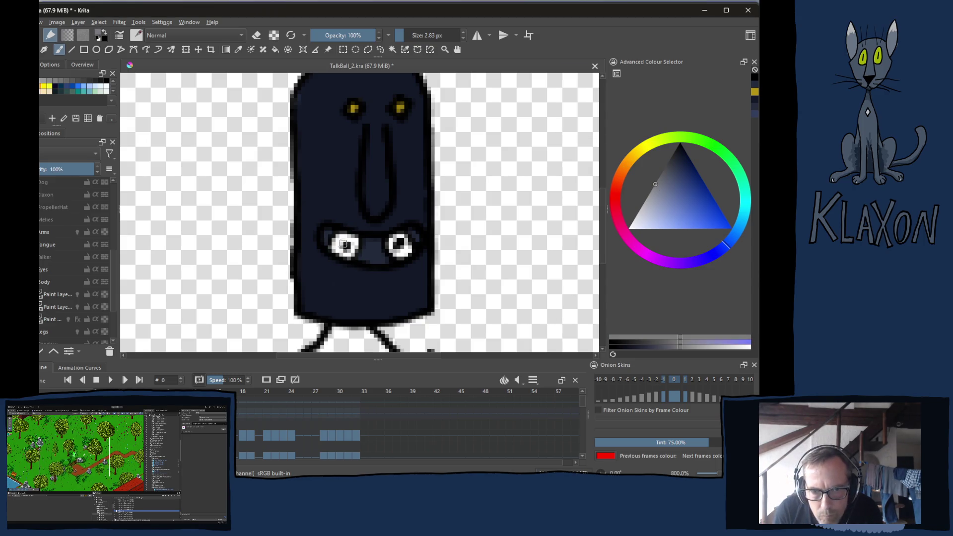
{"action": "mouse_move", "coordinate": [347, 243]}
{"action": "left_mouse_down"}
{"action": "mouse_move", "coordinate": [335, 251]}
{"action": "mouse_move", "coordinate": [359, 245]}
{"action": "left_mouse_up"}
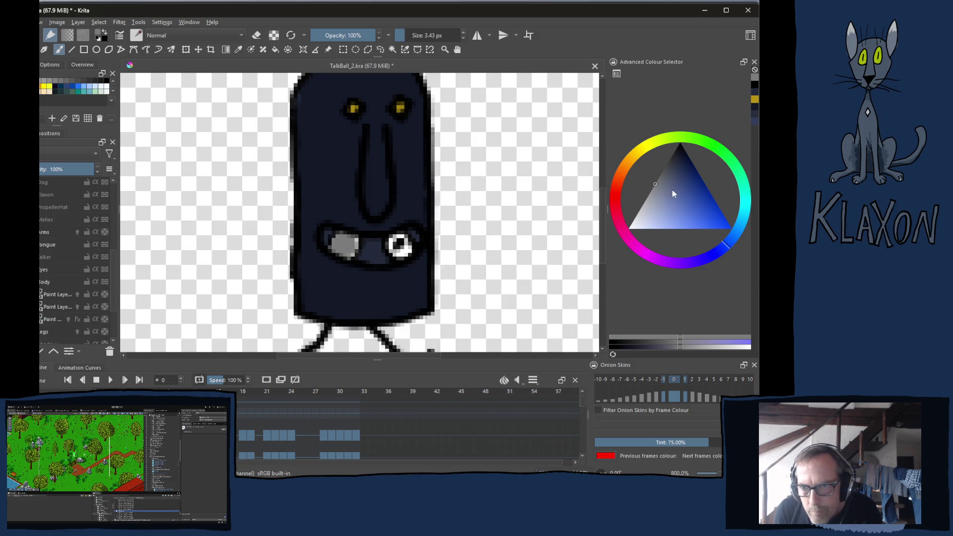
{"action": "left_click", "coordinate": [668, 174]}
{"action": "left_click_drag", "start_coordinate": [345, 245], "coordinate": [395, 244]}
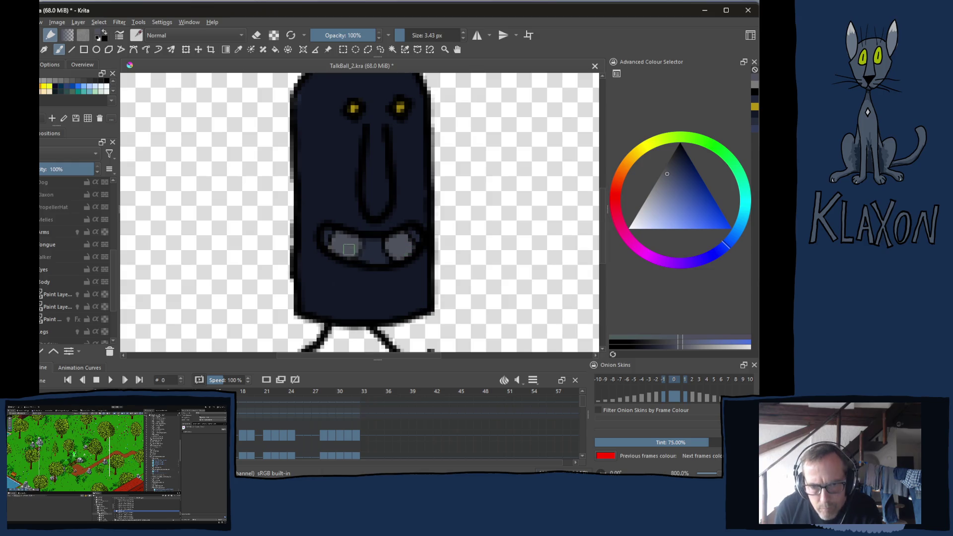
- Recentre the view on the whole character and glance at the YouTube reference
{"action": "right_click", "coordinate": [341, 256]}
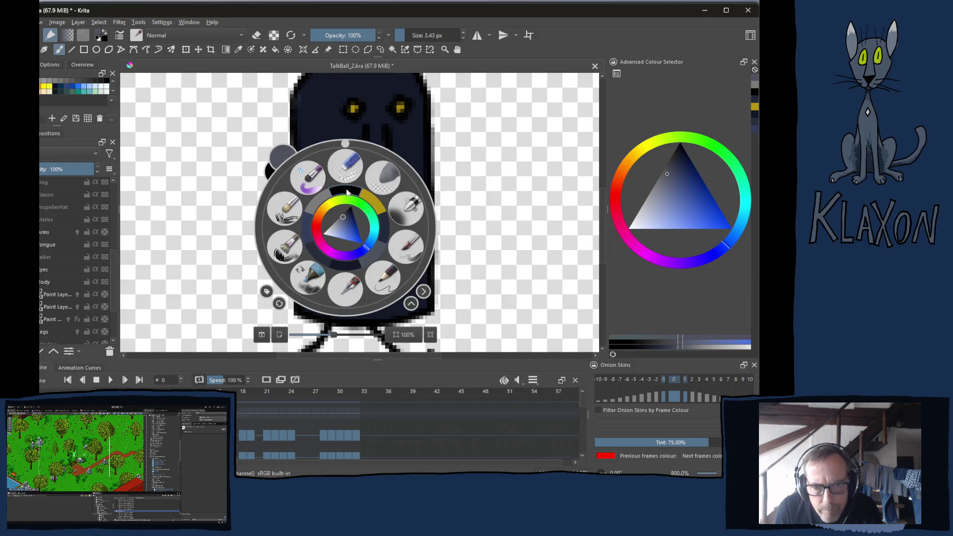
{"action": "left_click", "coordinate": [346, 228]}
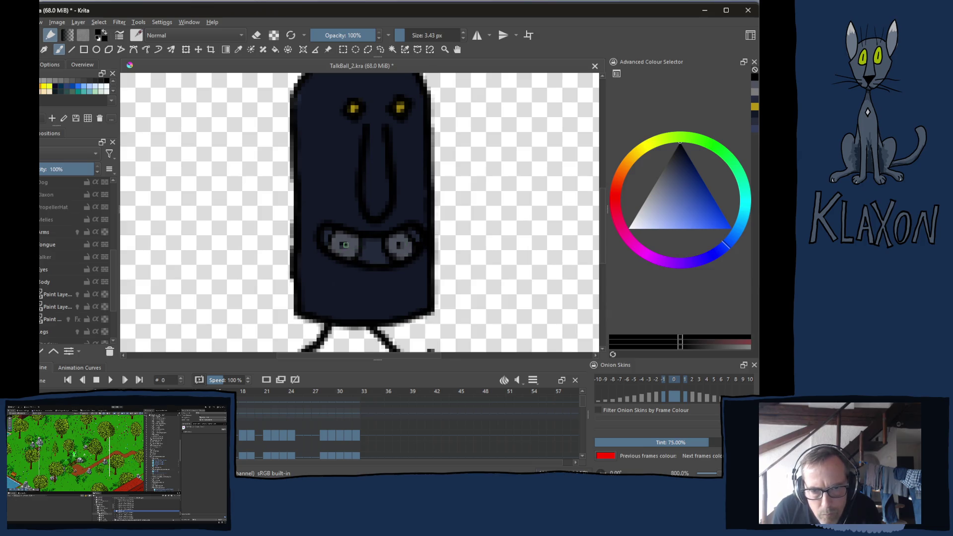
{"action": "scroll", "coordinate": [342, 213], "scroll_direction": "up", "scroll_amount": 3}
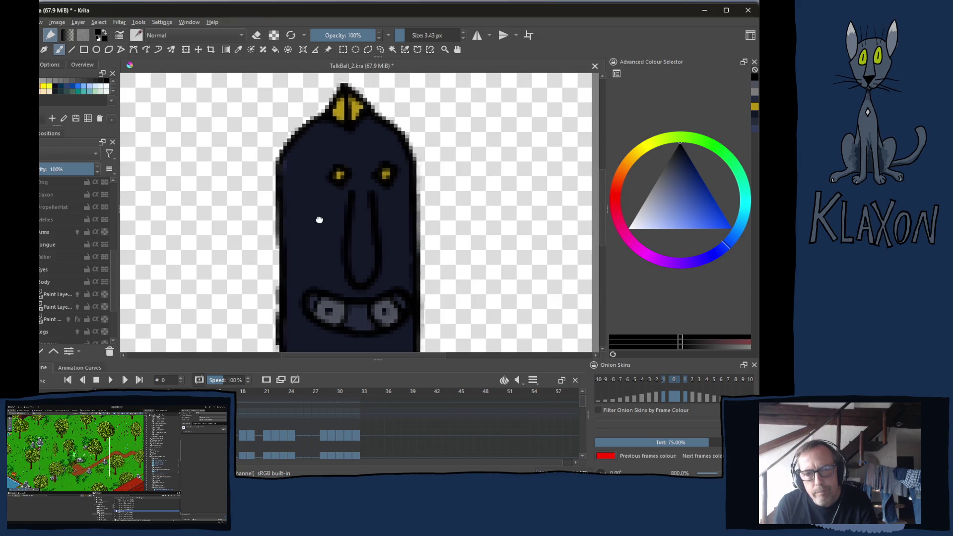
{"action": "left_click_drag", "start_coordinate": [318, 229], "coordinate": [324, 211]}
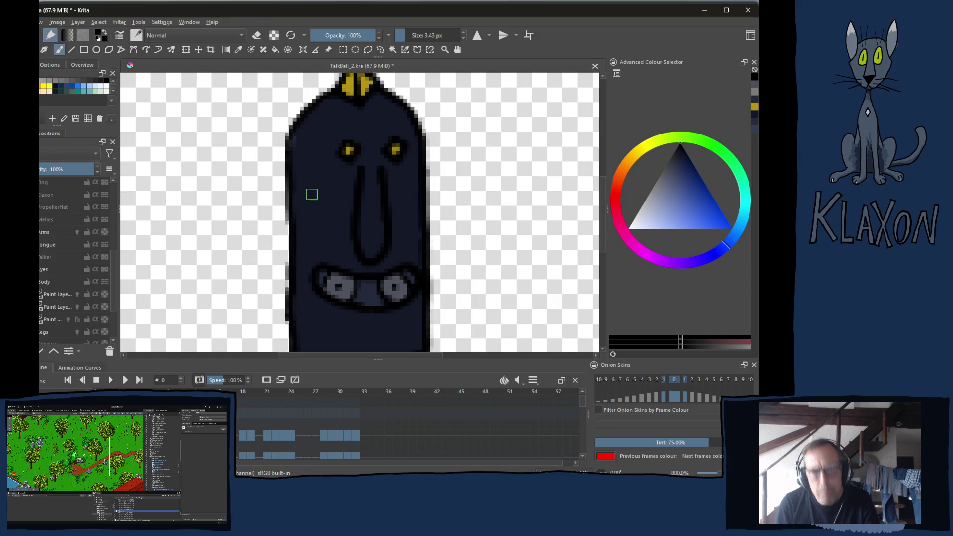
{"action": "left_click_drag", "start_coordinate": [349, 252], "coordinate": [353, 192]}
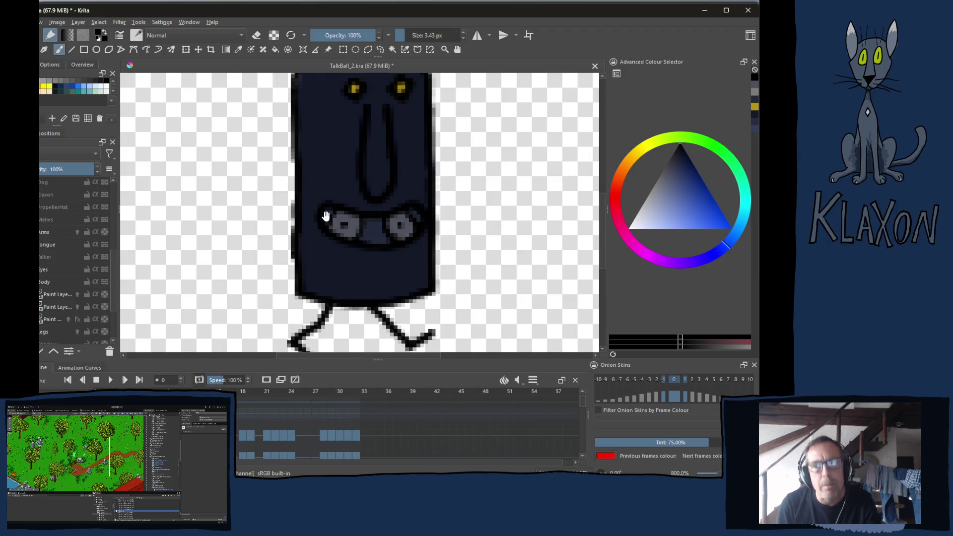
{"action": "key", "text": "alt+Tab"}
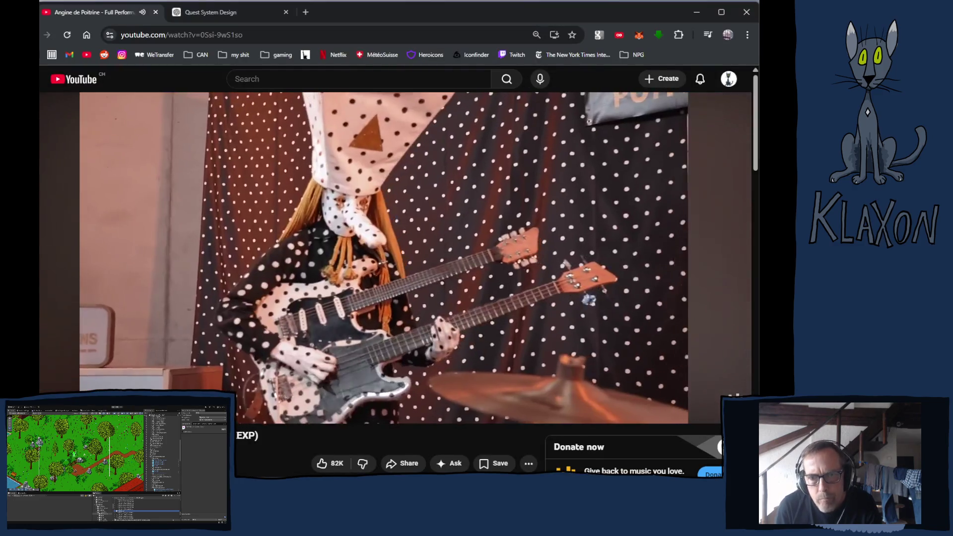
{"action": "key", "text": "alt+Tab"}
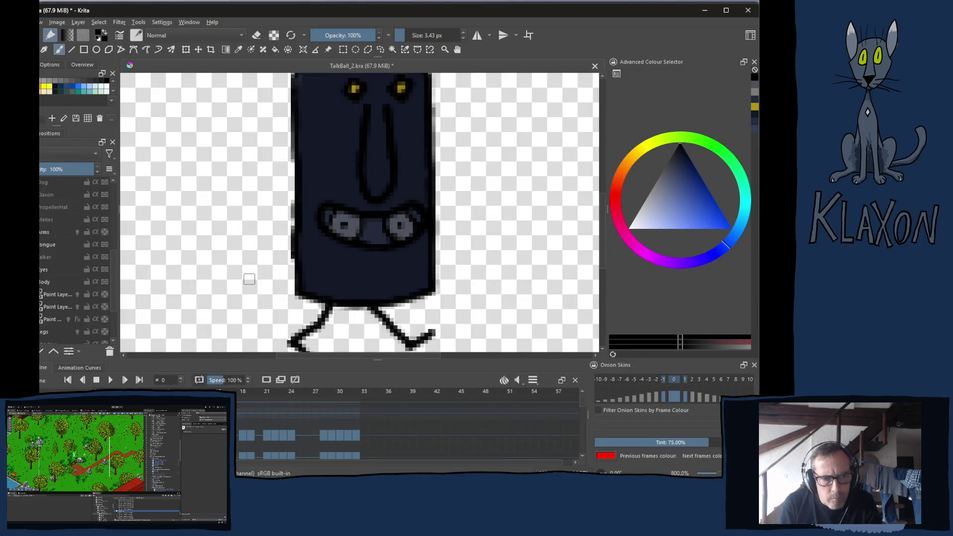
- Select the upper Paint Layer and isolate it so only the black outline shows
{"action": "scroll", "coordinate": [65, 271], "scroll_direction": "up", "scroll_amount": 3}
{"action": "scroll", "coordinate": [64, 238], "scroll_direction": "up", "scroll_amount": 2}
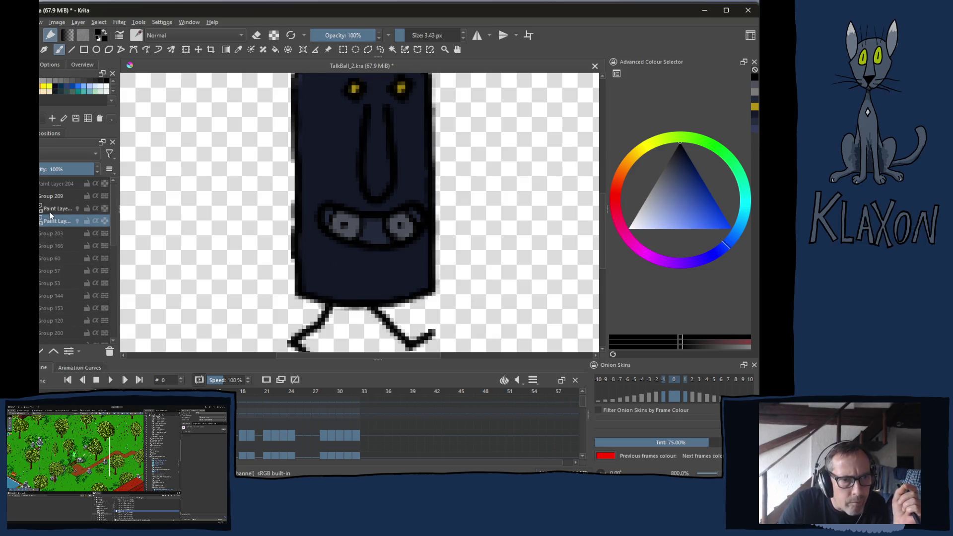
{"action": "left_click", "coordinate": [50, 210]}
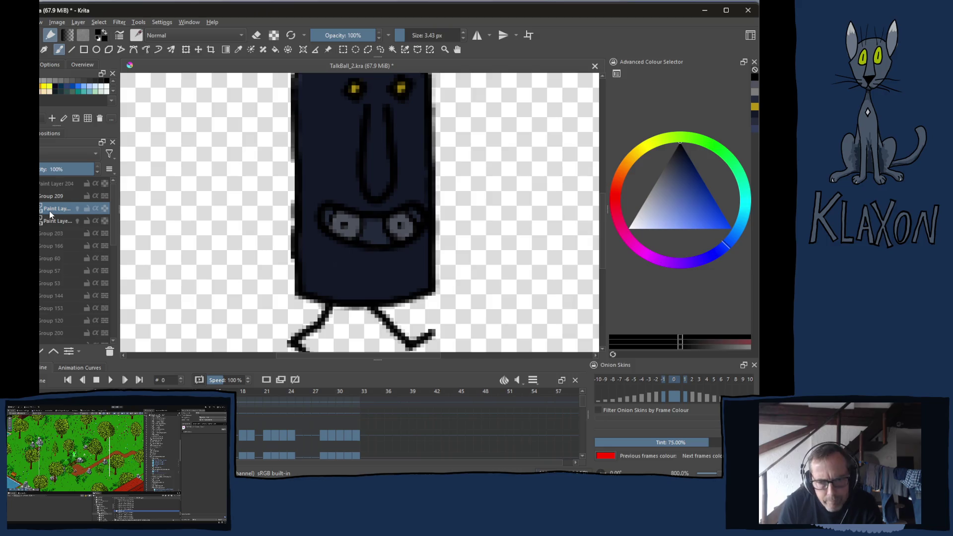
{"action": "scroll", "coordinate": [381, 268], "scroll_direction": "up", "scroll_amount": 3}
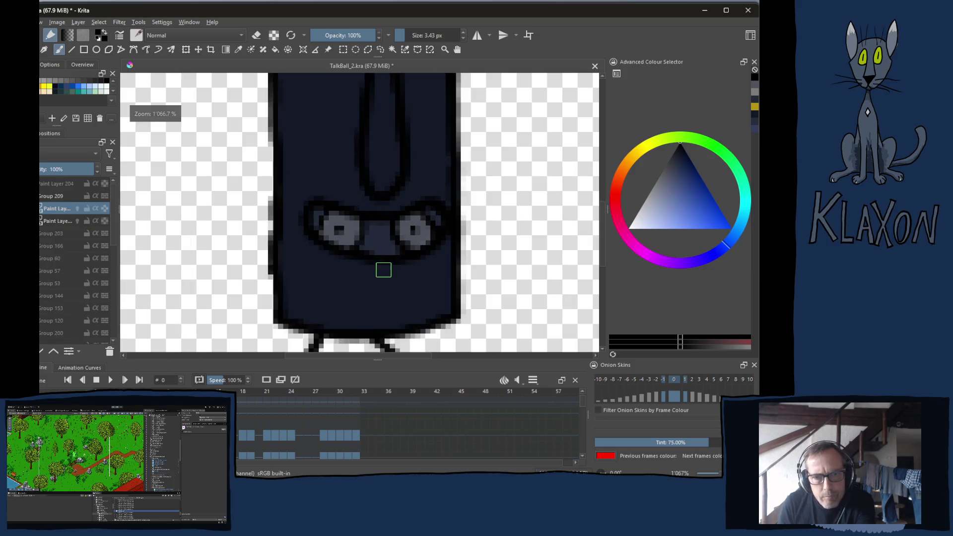
{"action": "scroll", "coordinate": [349, 273], "scroll_direction": "down", "scroll_amount": 4}
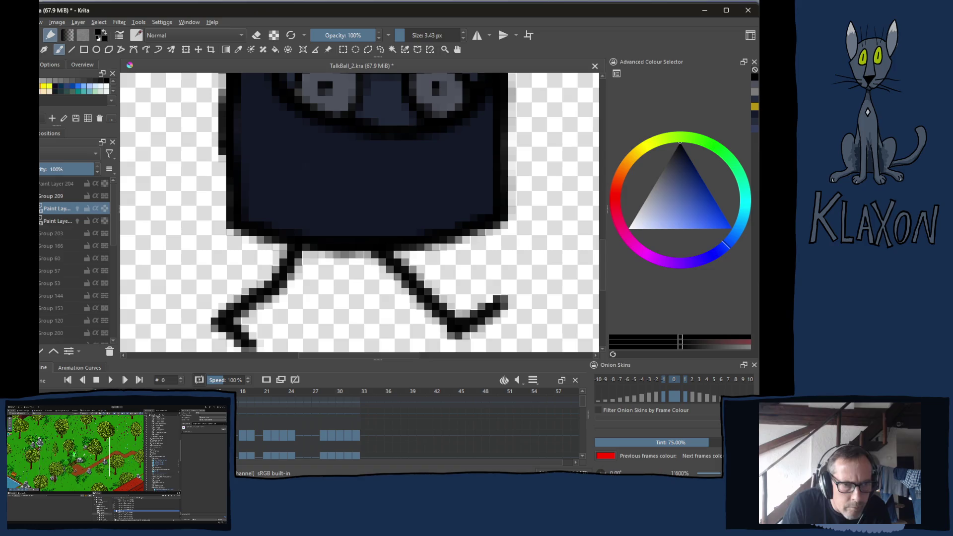
{"action": "left_click", "coordinate": [39, 221]}
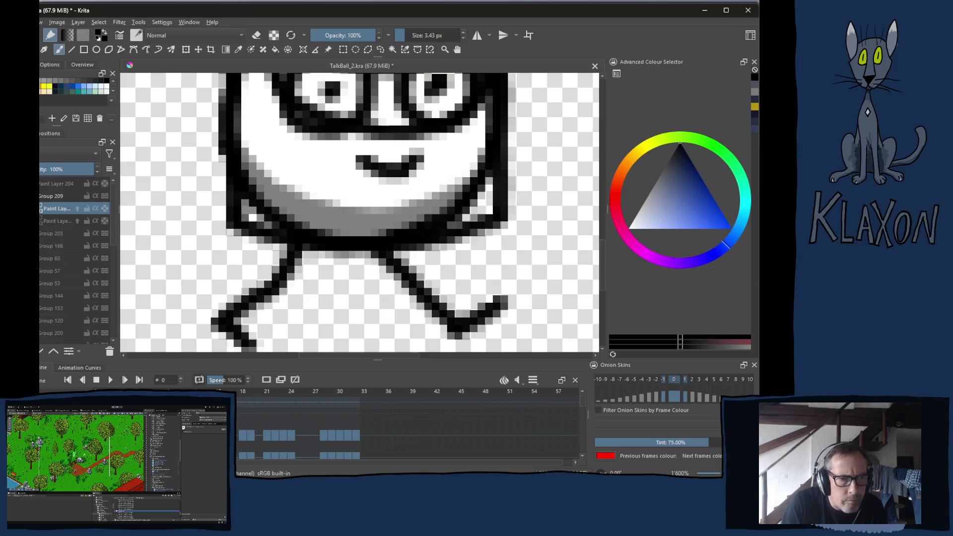
{"action": "left_click", "coordinate": [40, 221]}
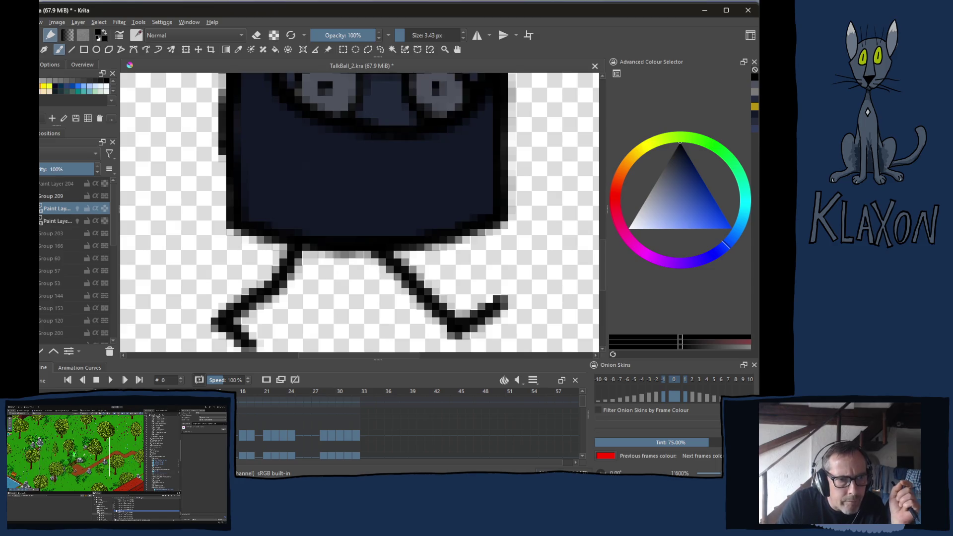
{"action": "right_click", "coordinate": [42, 213]}
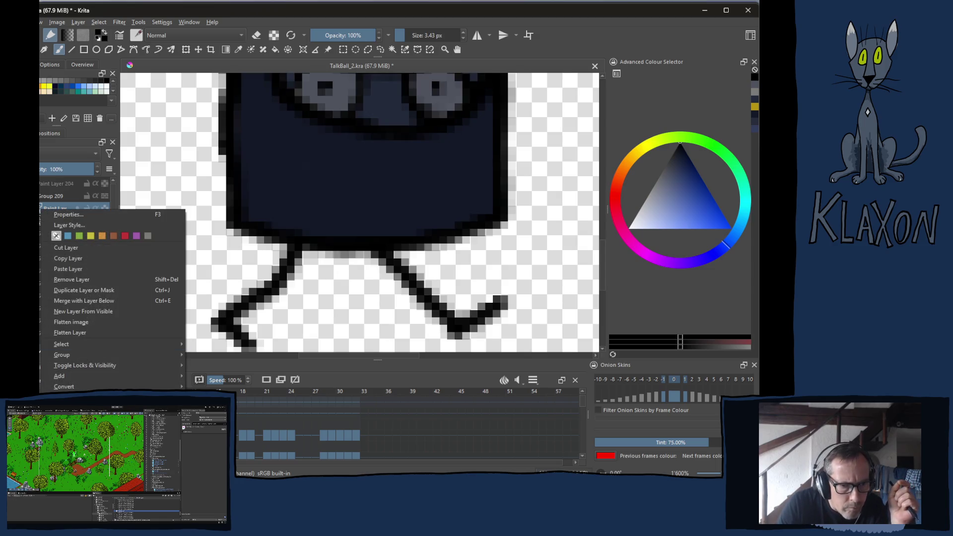
{"action": "left_click", "coordinate": [40, 209]}
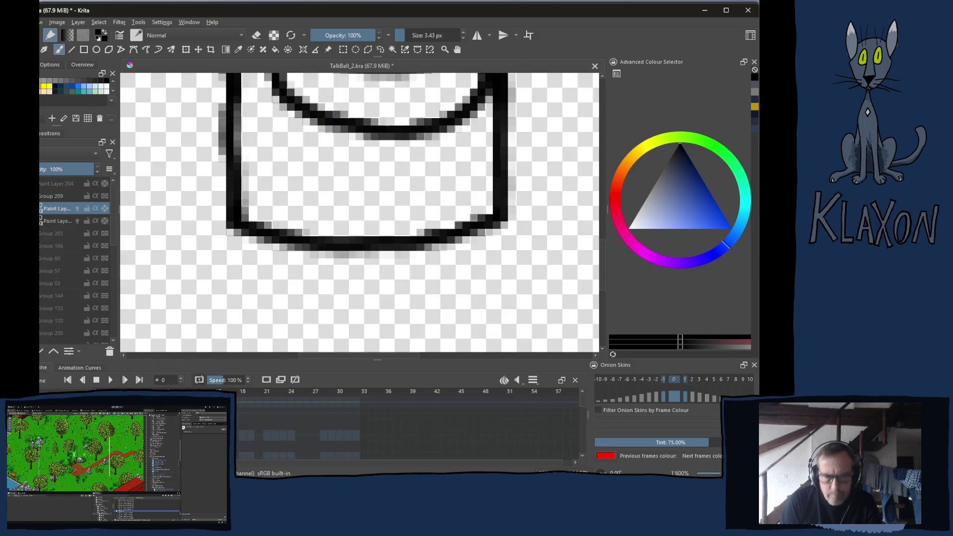
- Erase the outline's bottom-left and bottom-right corners and redraw them joined in black
{"action": "right_click", "coordinate": [239, 224]}
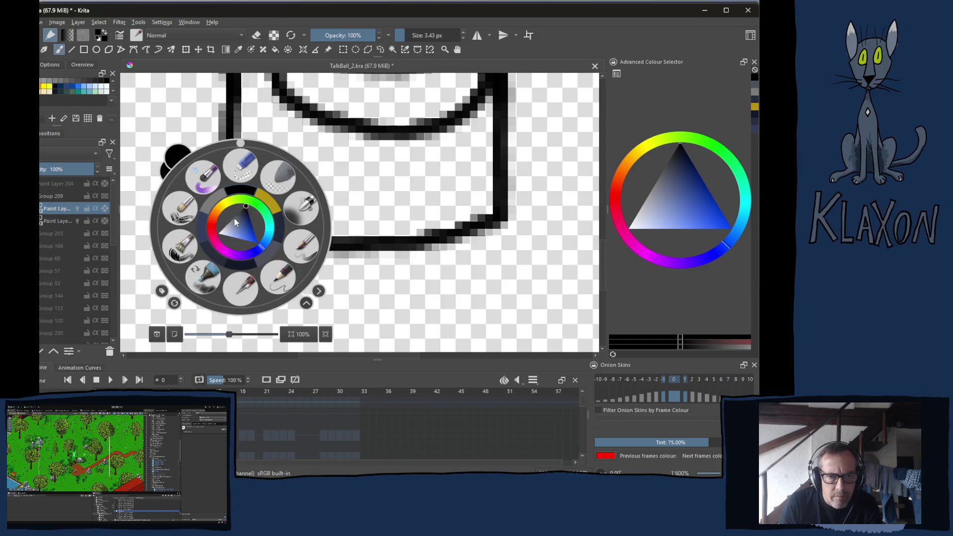
{"action": "left_click", "coordinate": [237, 191]}
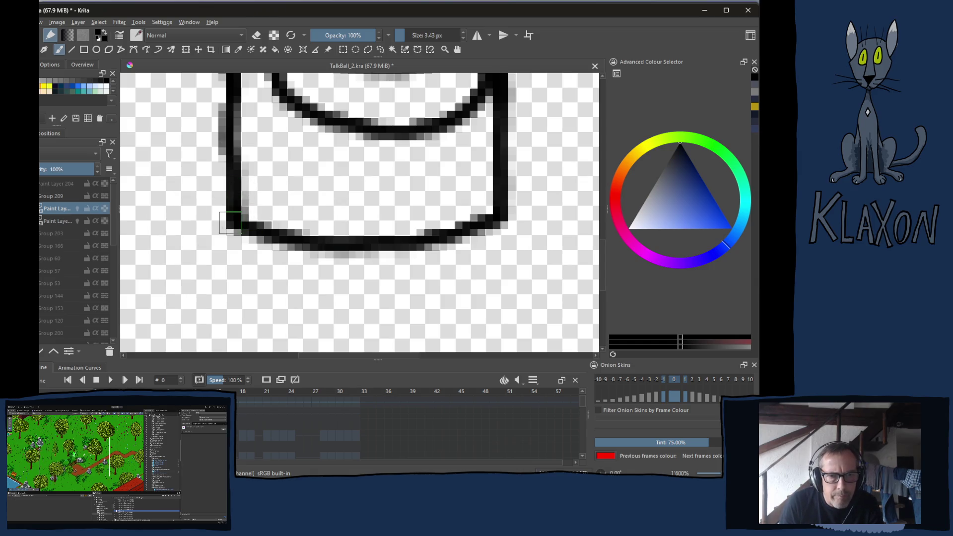
{"action": "key", "text": "e"}
{"action": "mouse_move", "coordinate": [234, 233]}
{"action": "left_mouse_down"}
{"action": "mouse_move", "coordinate": [228, 214]}
{"action": "mouse_move", "coordinate": [258, 229]}
{"action": "left_mouse_up"}
{"action": "mouse_move", "coordinate": [472, 216]}
{"action": "left_mouse_down"}
{"action": "mouse_move", "coordinate": [496, 204]}
{"action": "mouse_move", "coordinate": [504, 230]}
{"action": "mouse_move", "coordinate": [498, 189]}
{"action": "left_mouse_up"}
{"action": "right_click", "coordinate": [282, 228]}
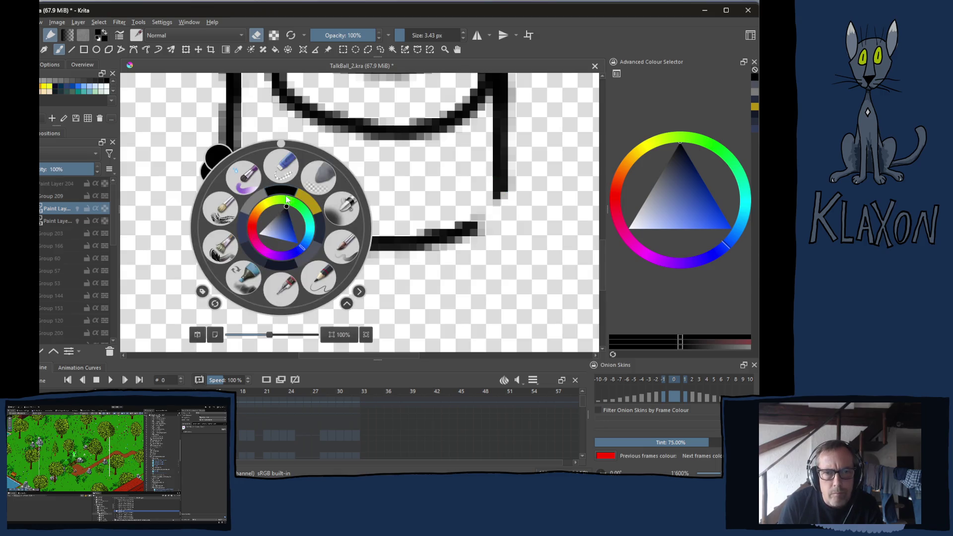
{"action": "key", "text": "e"}
{"action": "left_click_drag", "start_coordinate": [240, 216], "coordinate": [266, 229]}
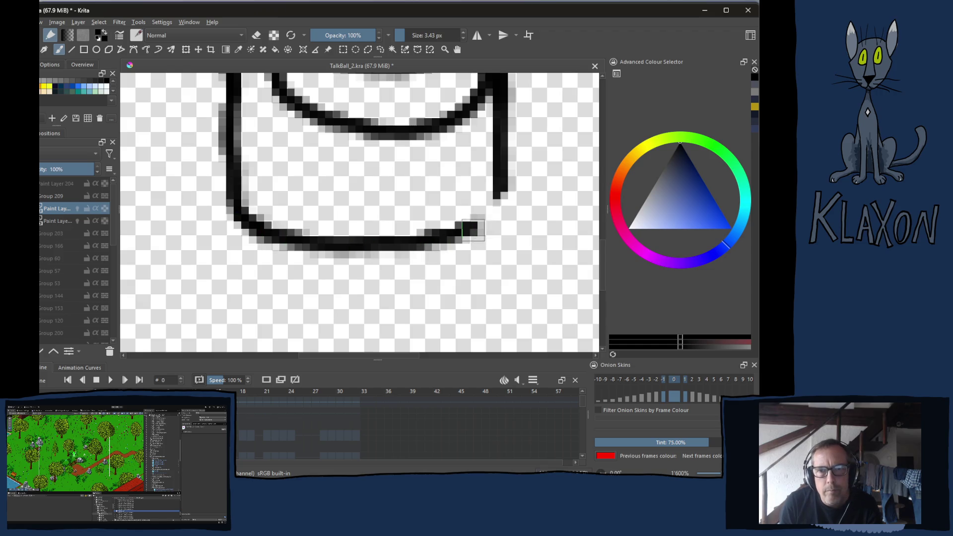
{"action": "left_click_drag", "start_coordinate": [498, 194], "coordinate": [469, 229]}
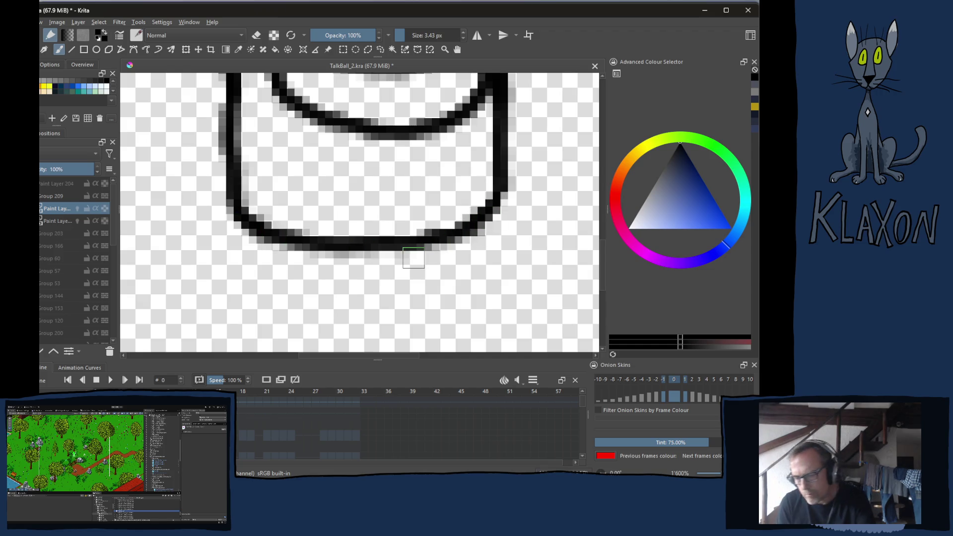
- Exit isolated layer mode and zoom out to see the whole coloured character
{"action": "scroll", "coordinate": [413, 257], "scroll_direction": "down", "scroll_amount": 2}
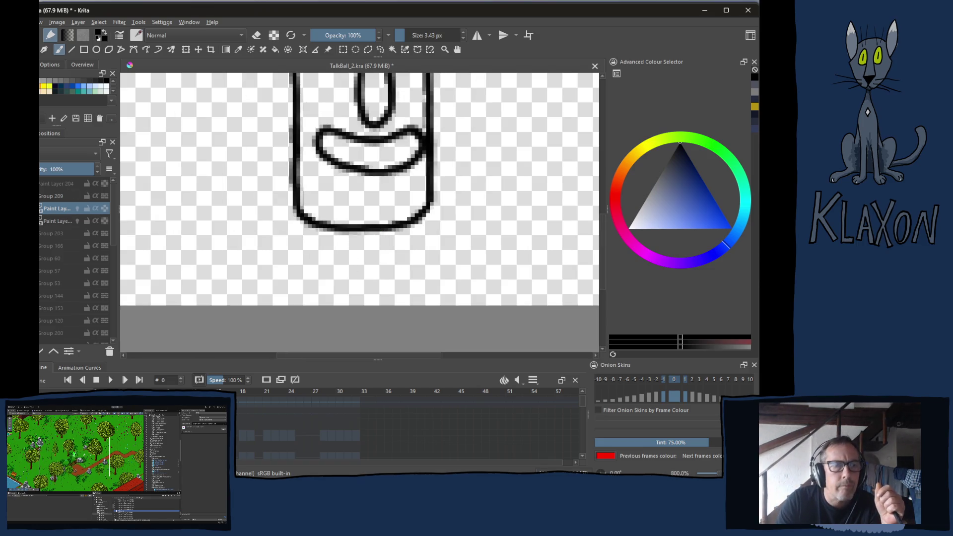
{"action": "right_click", "coordinate": [53, 210]}
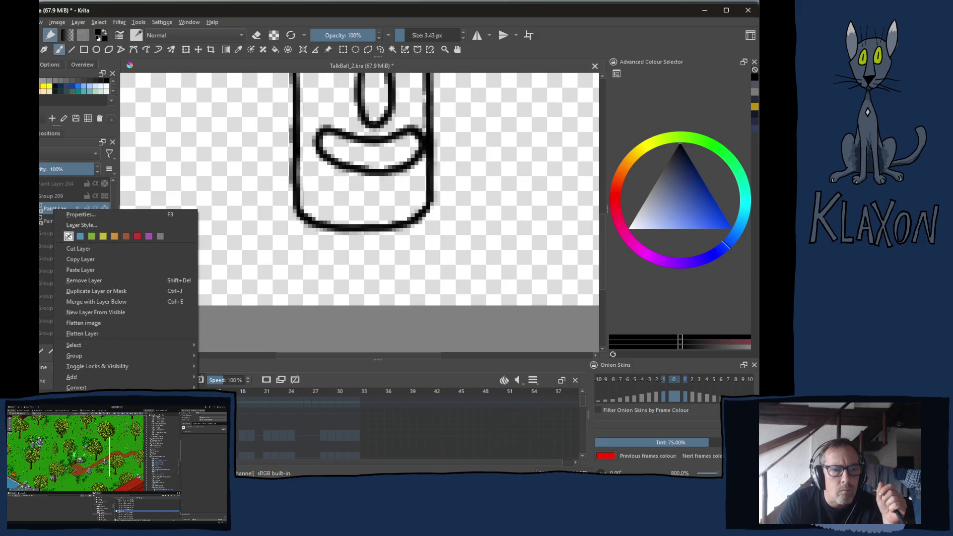
{"action": "key", "text": "Escape"}
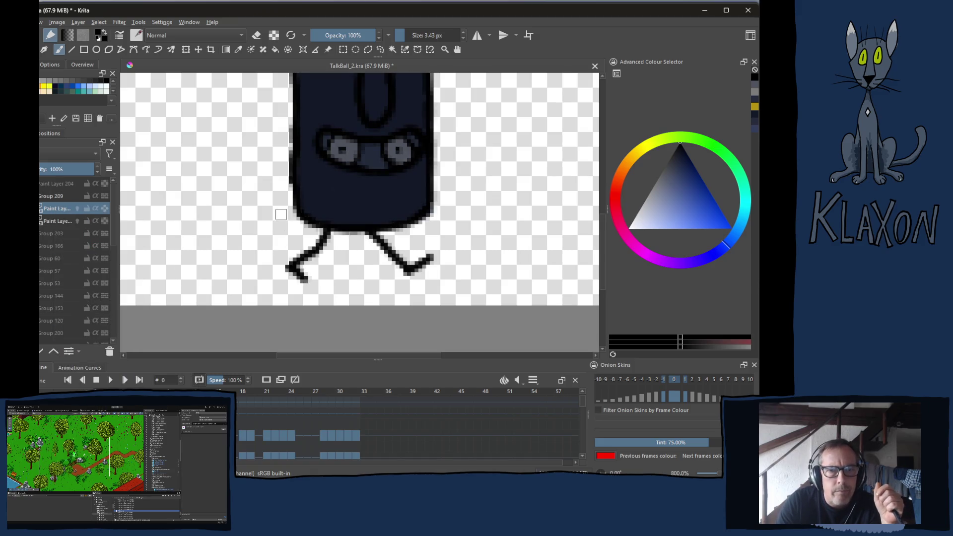
{"action": "scroll", "coordinate": [281, 215], "scroll_direction": "down", "scroll_amount": 1}
{"action": "left_click_drag", "start_coordinate": [390, 106], "coordinate": [366, 217]}
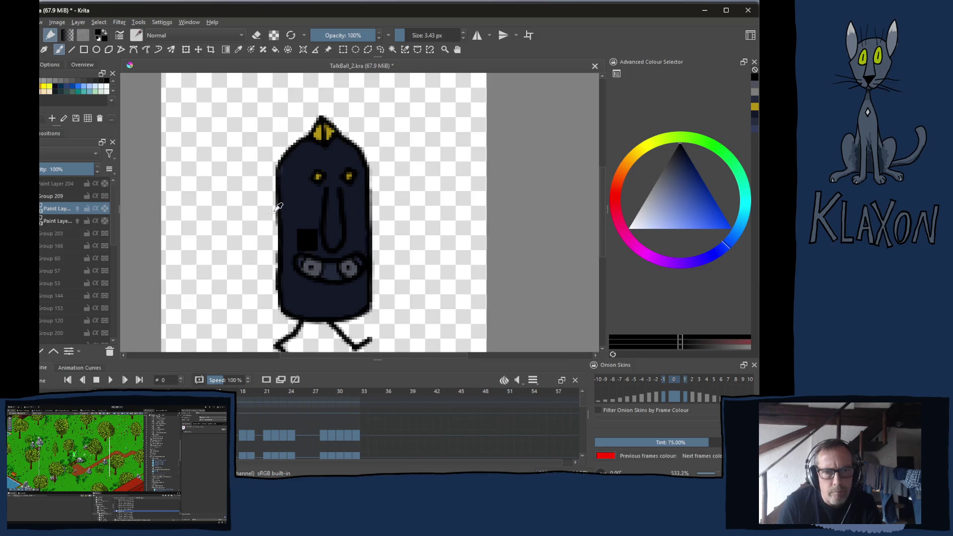
- Pick a light grey and dab three dots on the head beside the left eye
{"action": "left_click", "coordinate": [318, 240], "text": "ctrl"}
{"action": "left_click_drag", "start_coordinate": [646, 209], "coordinate": [641, 218]}
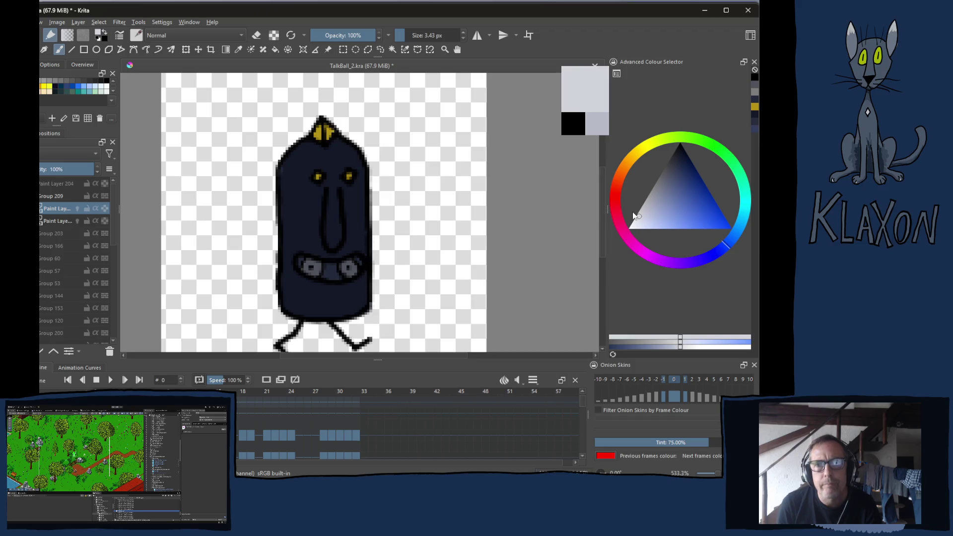
{"action": "key", "text": "plus"}
{"action": "key", "text": "plus"}
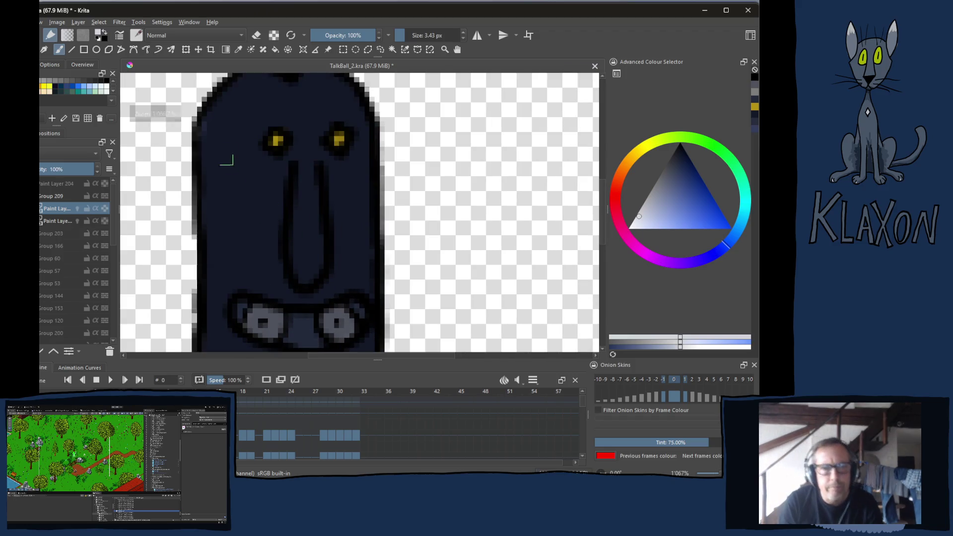
{"action": "left_click_drag", "start_coordinate": [234, 195], "coordinate": [248, 227]}
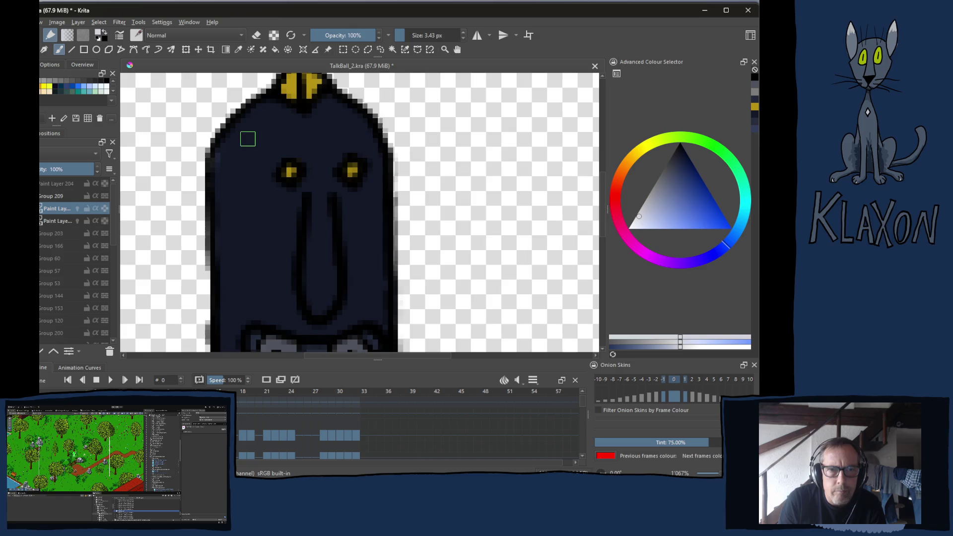
{"action": "left_click_drag", "start_coordinate": [248, 140], "coordinate": [256, 142]}
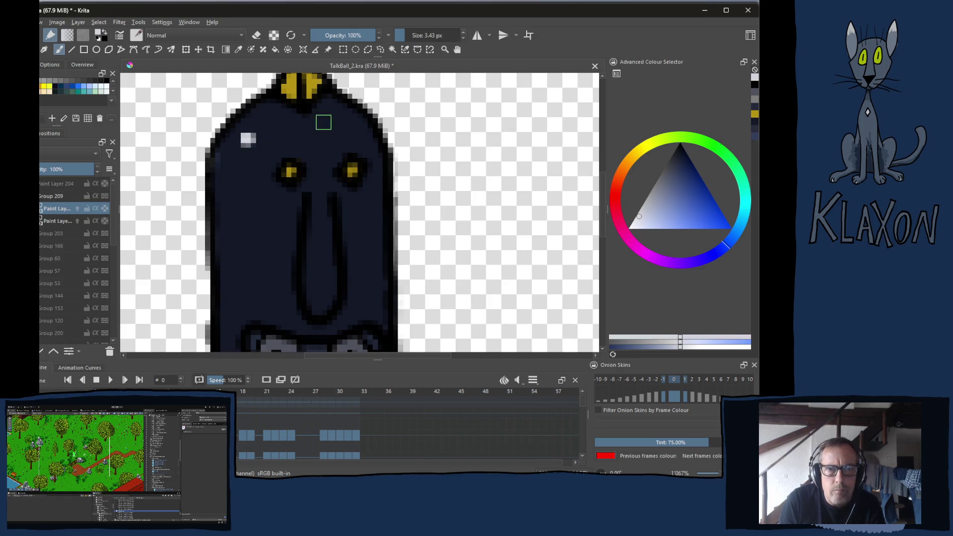
{"action": "left_click", "coordinate": [231, 179]}
{"action": "left_click", "coordinate": [269, 173]}
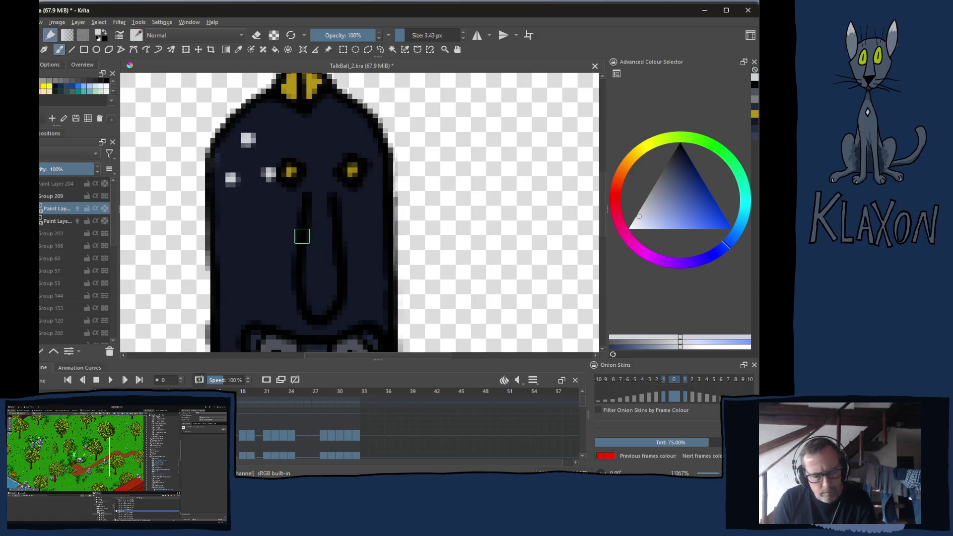
{"action": "key", "text": "alt+Tab"}
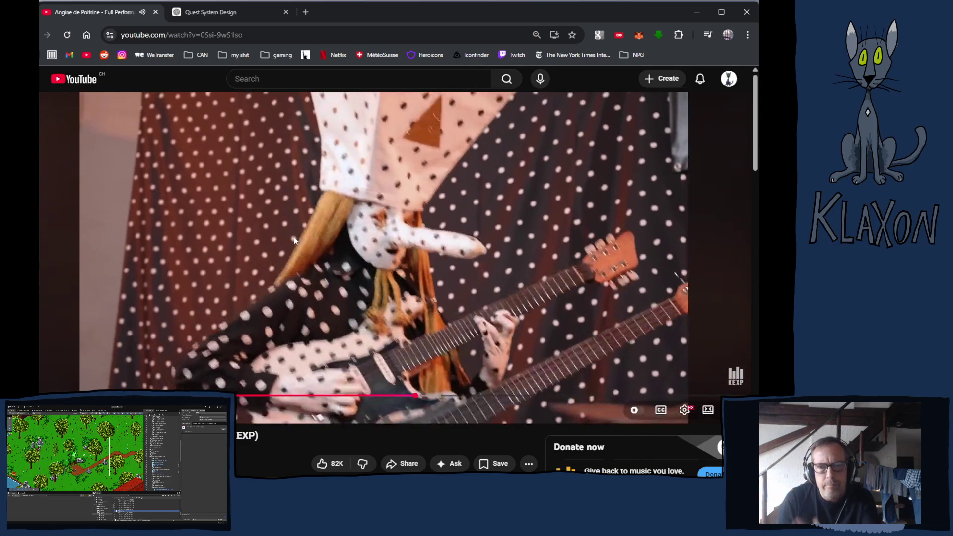
- Switch from the YouTube reference back to the Krita drawing
{"action": "key", "text": "alt+Tab"}
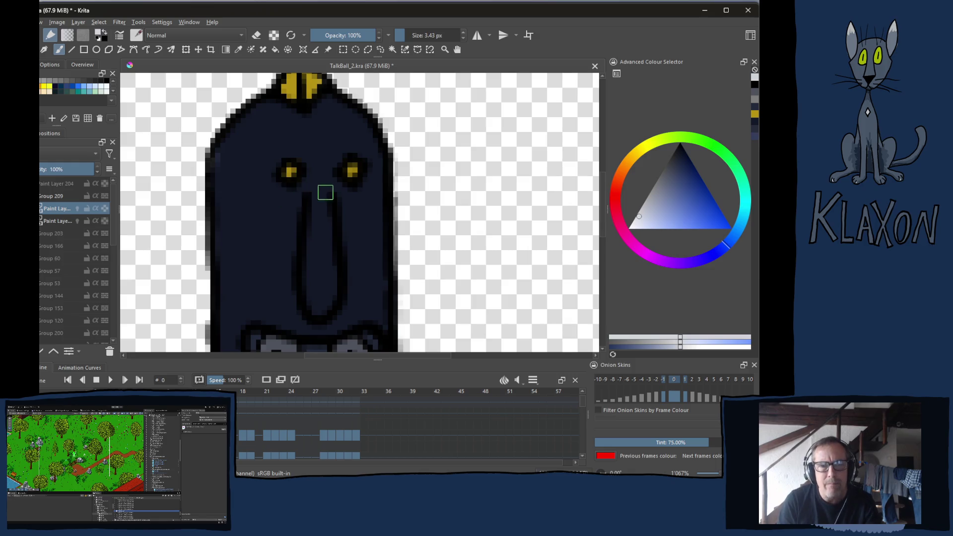
- Dot six white polka dots across the top of the head, forehead and face
{"action": "left_click", "coordinate": [350, 112]}
{"action": "left_click", "coordinate": [316, 144]}
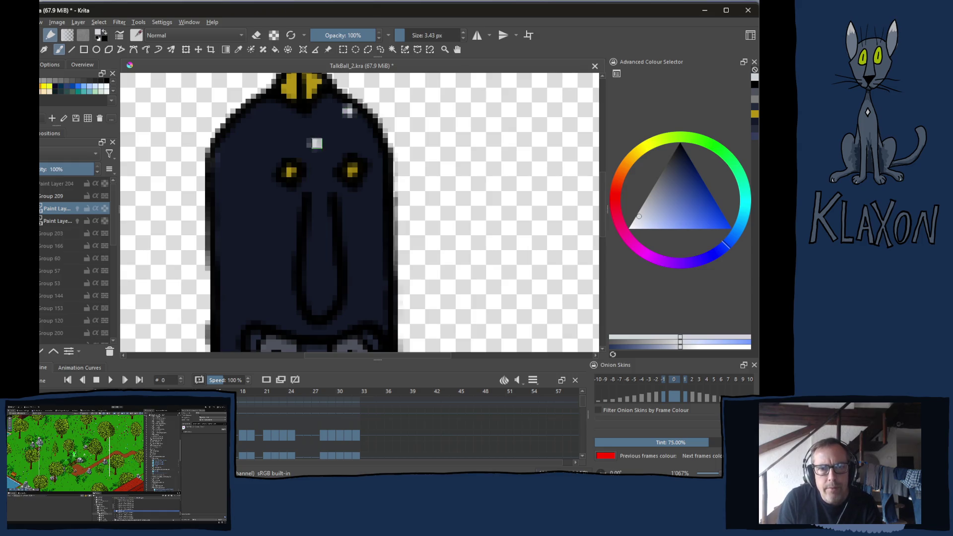
{"action": "left_click", "coordinate": [269, 195]}
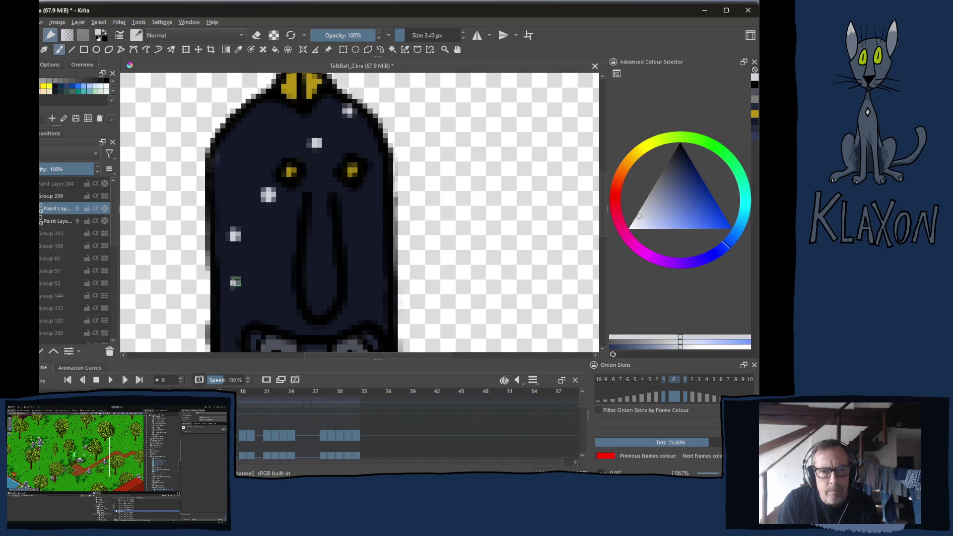
{"action": "left_click", "coordinate": [280, 246]}
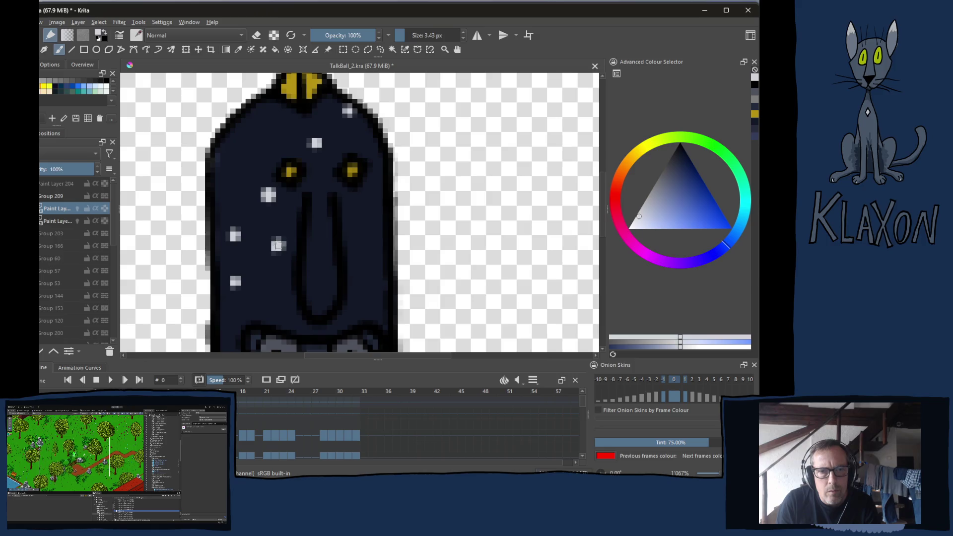
{"action": "left_click", "coordinate": [323, 199]}
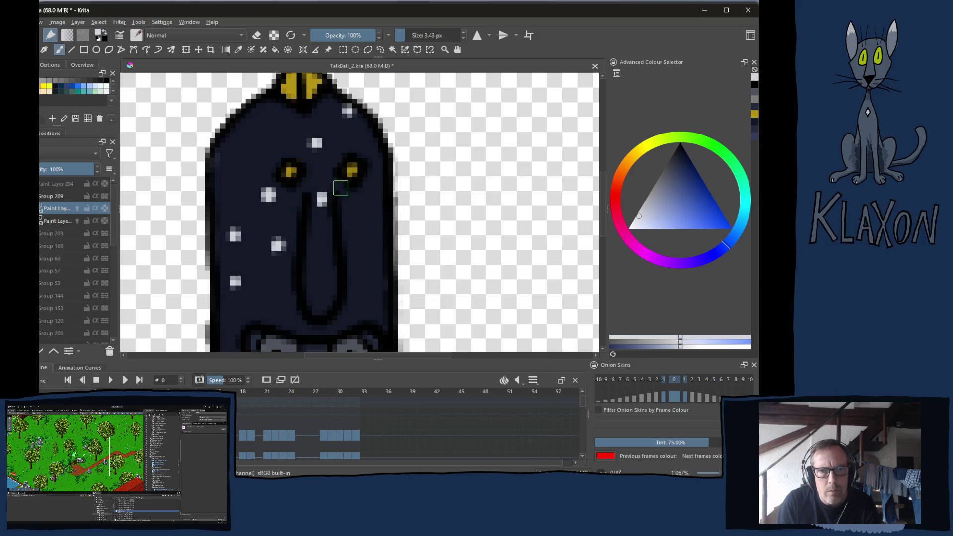
{"action": "left_click", "coordinate": [368, 140]}
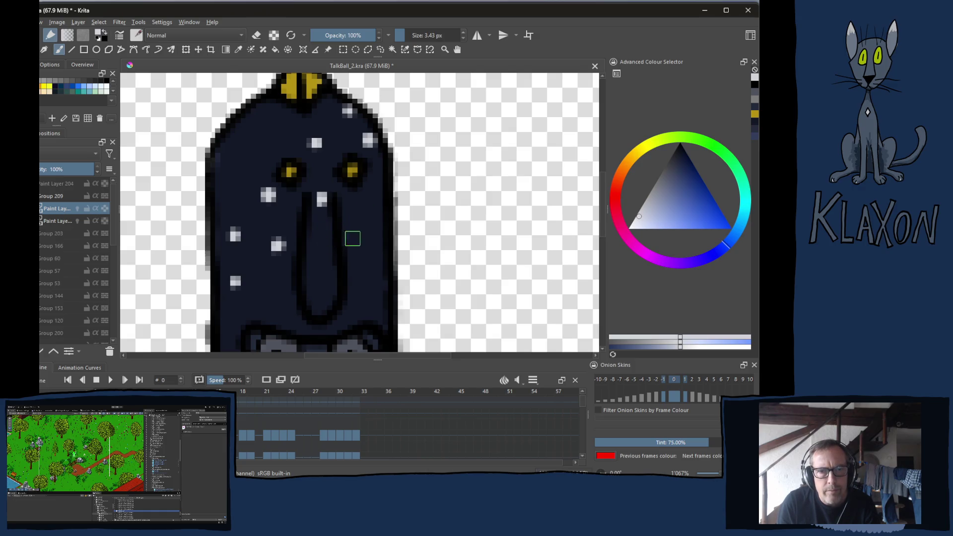
- Add six more white dots around the mouth, nose and right body edge
{"action": "left_click_drag", "start_coordinate": [235, 335], "coordinate": [249, 260]}
{"action": "left_click", "coordinate": [252, 268]}
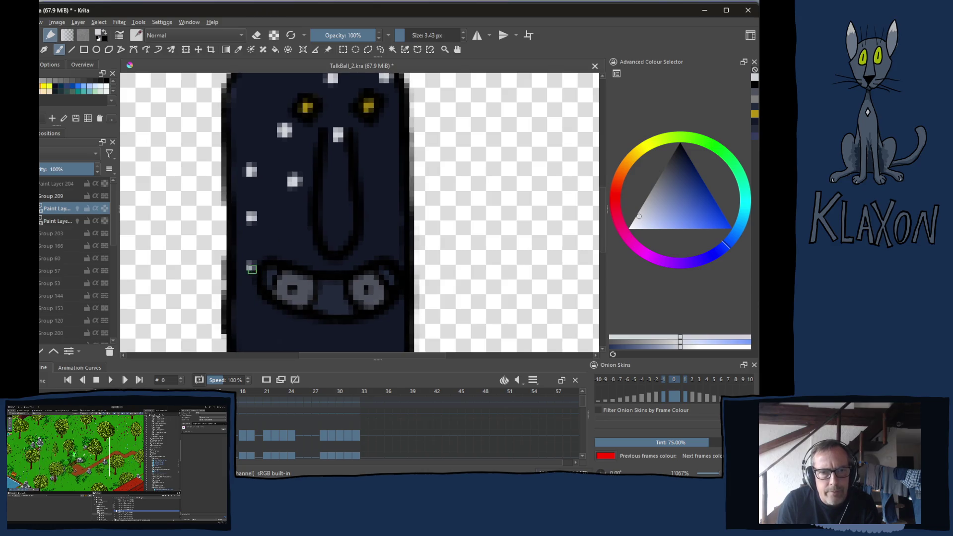
{"action": "left_click", "coordinate": [298, 237]}
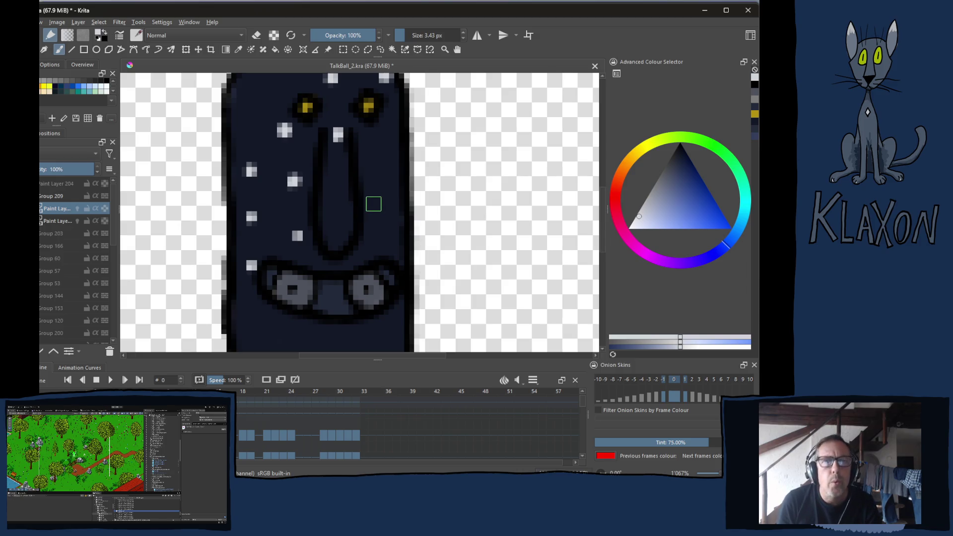
{"action": "left_click", "coordinate": [369, 200]}
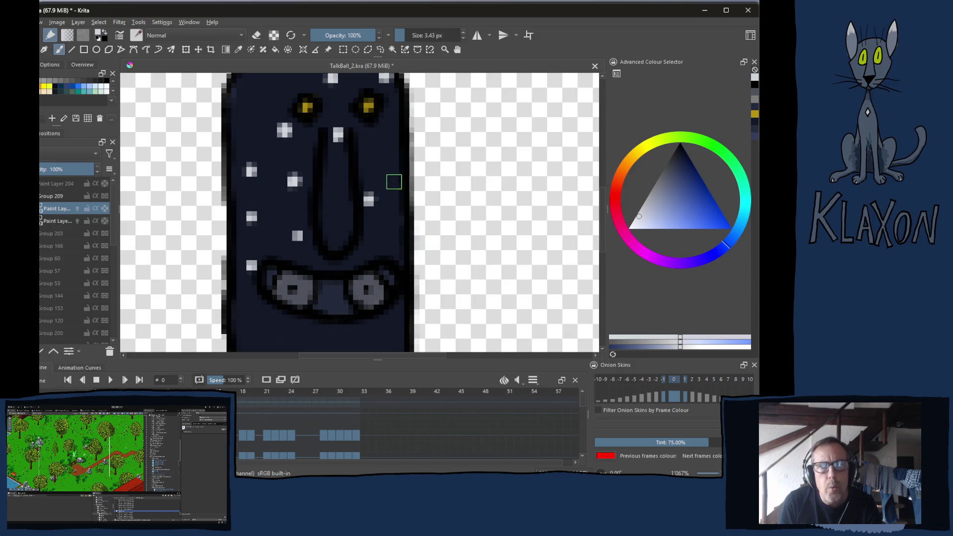
{"action": "left_click", "coordinate": [395, 162]}
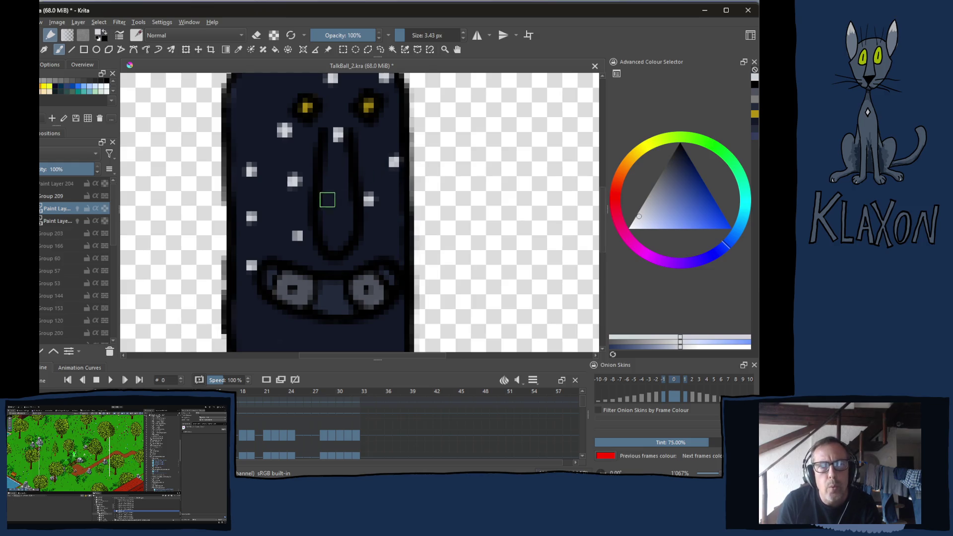
{"action": "left_click", "coordinate": [328, 197]}
{"action": "left_click", "coordinate": [346, 231]}
{"action": "left_click_drag", "start_coordinate": [334, 241], "coordinate": [346, 174]}
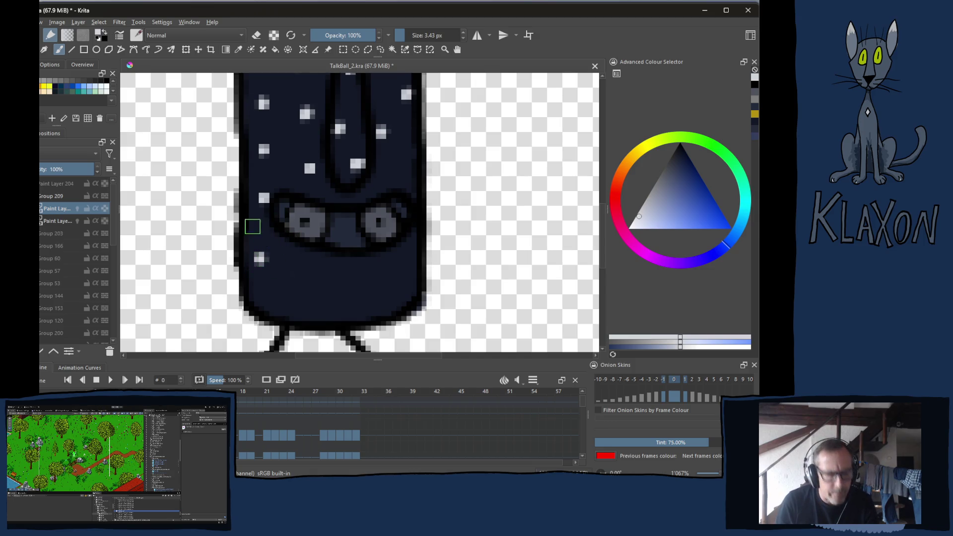
{"action": "key", "text": "alt+Tab"}
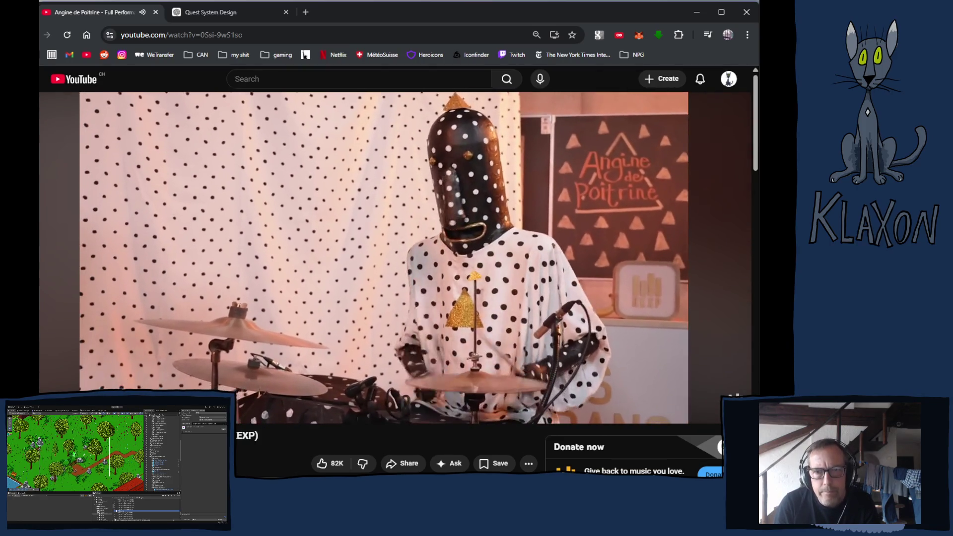
{"action": "key", "text": "alt+Tab"}
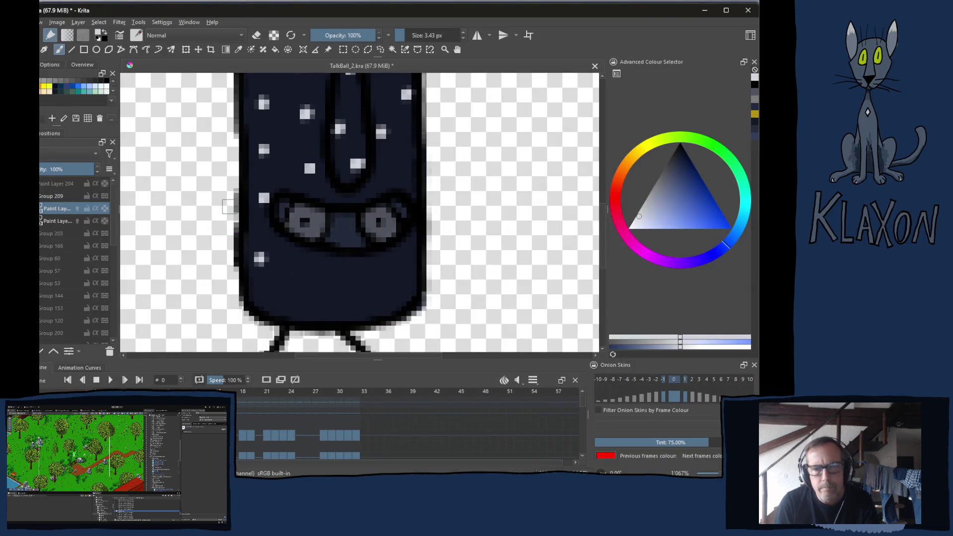
- Add three light dots beside the yellow crest, on the forehead and left of the eyes
{"action": "scroll", "coordinate": [238, 238], "scroll_direction": "up", "scroll_amount": 2}
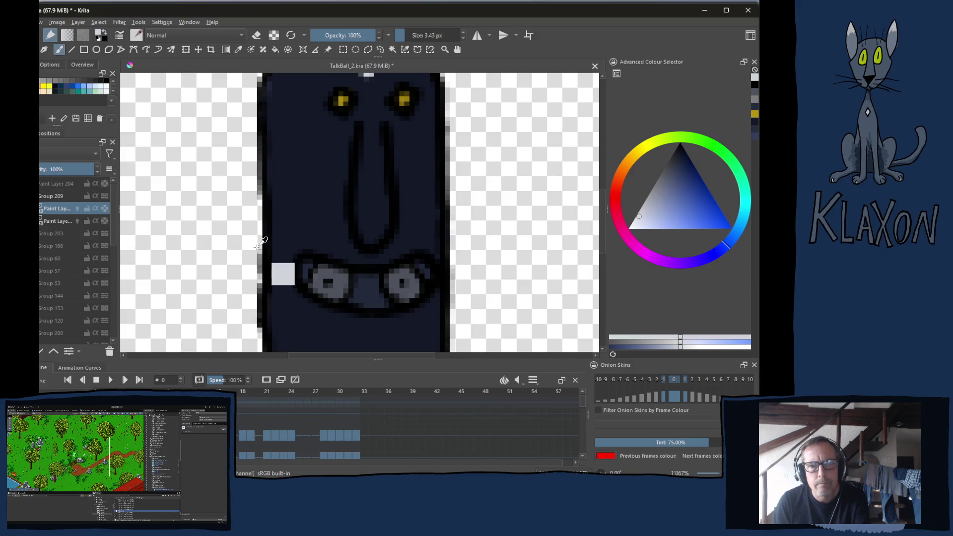
{"action": "scroll", "coordinate": [255, 248], "scroll_direction": "up", "scroll_amount": 3}
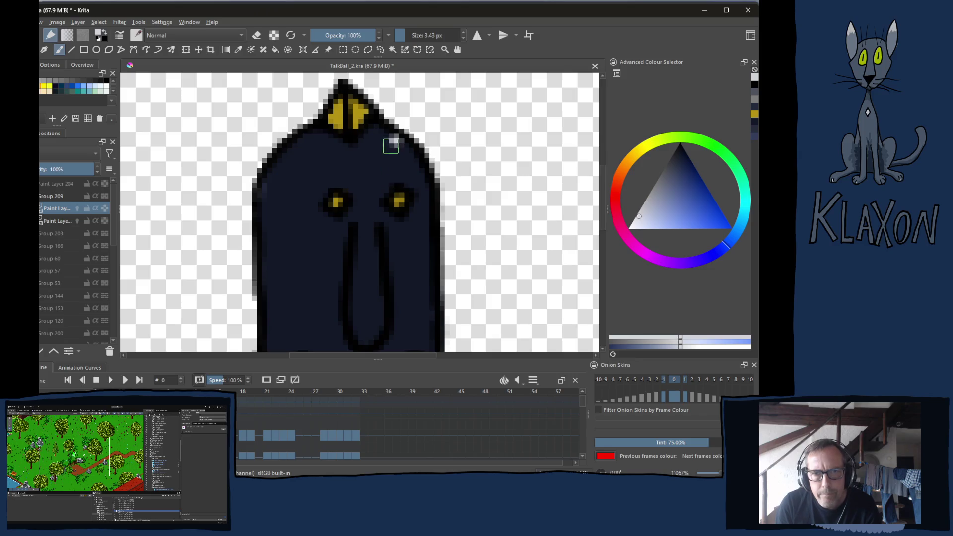
{"action": "left_click", "coordinate": [361, 170]}
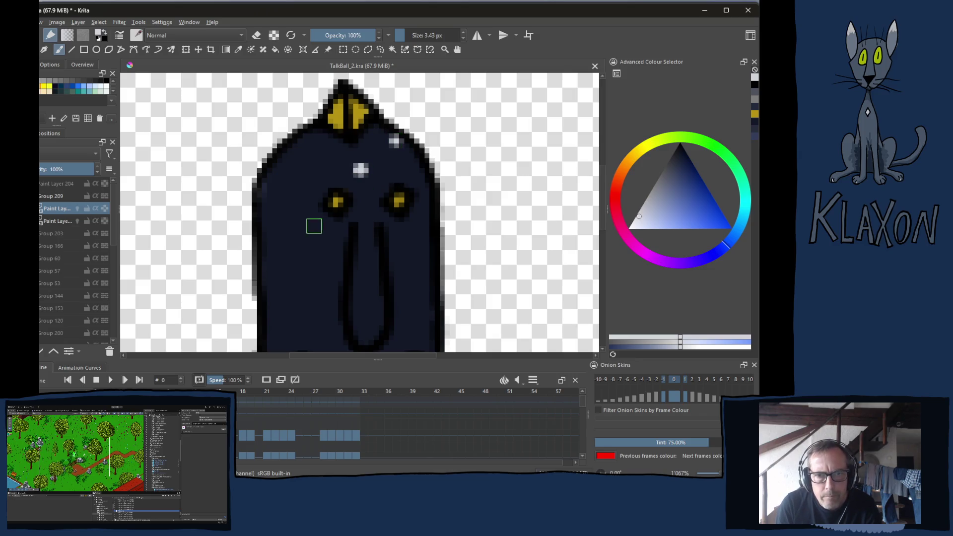
{"action": "left_click", "coordinate": [317, 218]}
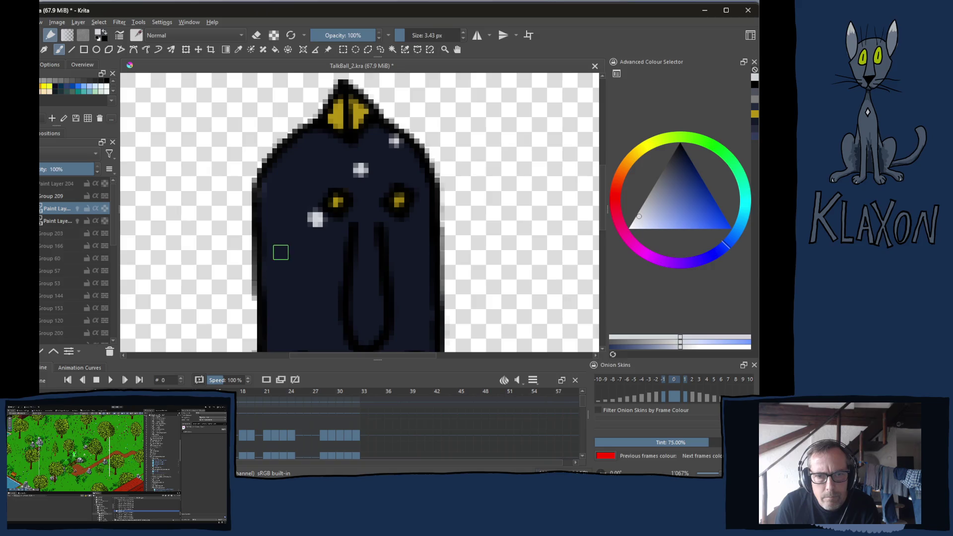
{"action": "left_click", "coordinate": [278, 254]}
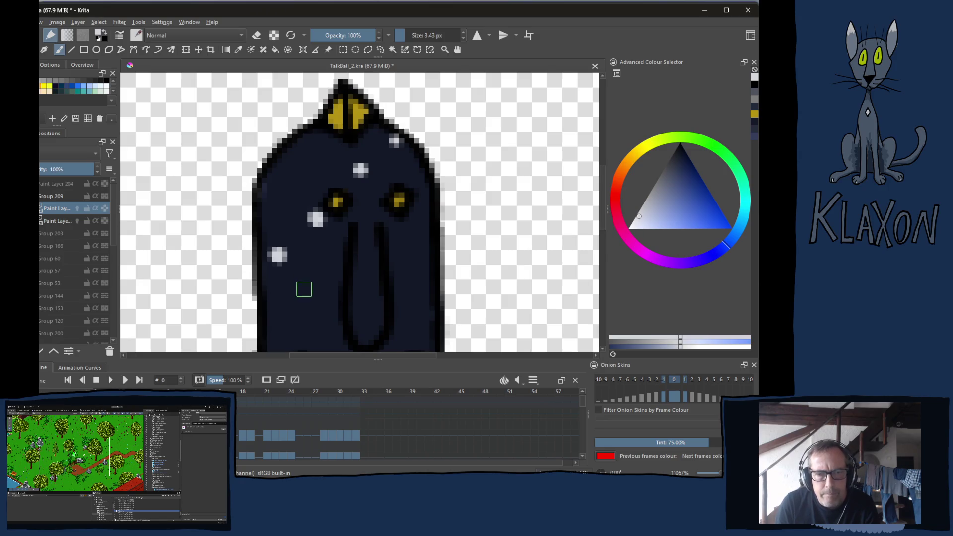
{"action": "key", "text": "alt+Tab"}
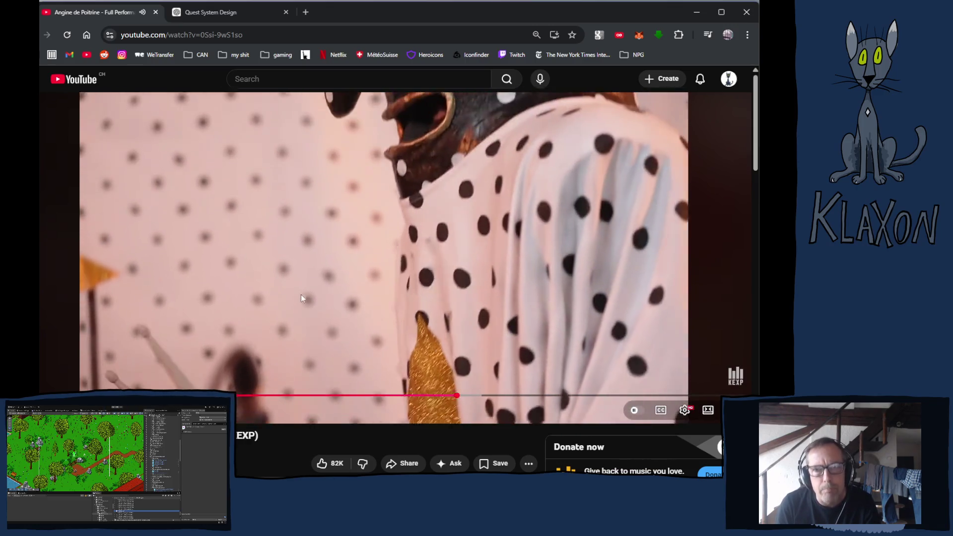
- Pause and resume the reference video a few times, then return to Krita
{"action": "left_click", "coordinate": [300, 296]}
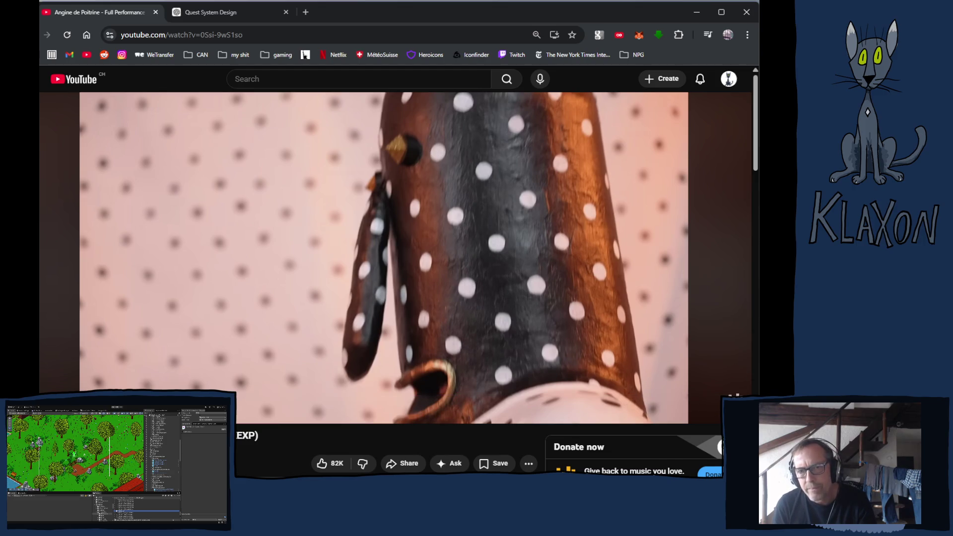
{"action": "left_click", "coordinate": [360, 260]}
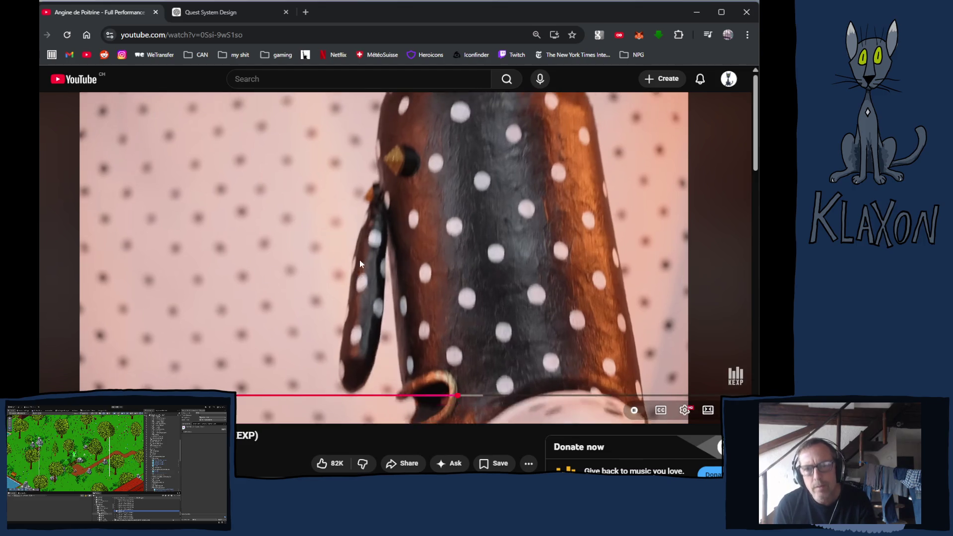
{"action": "left_click", "coordinate": [360, 260]}
{"action": "left_click", "coordinate": [359, 260]}
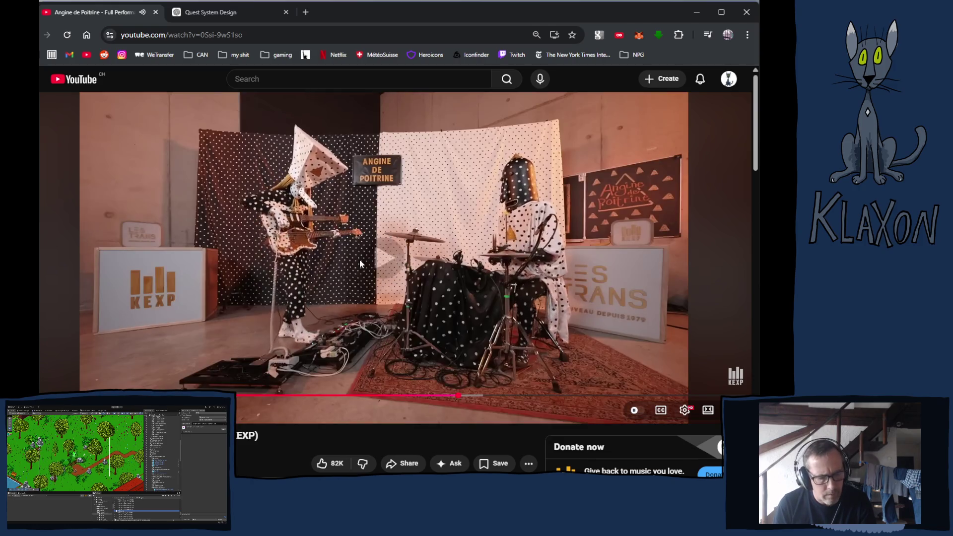
{"action": "key", "text": "alt+Tab"}
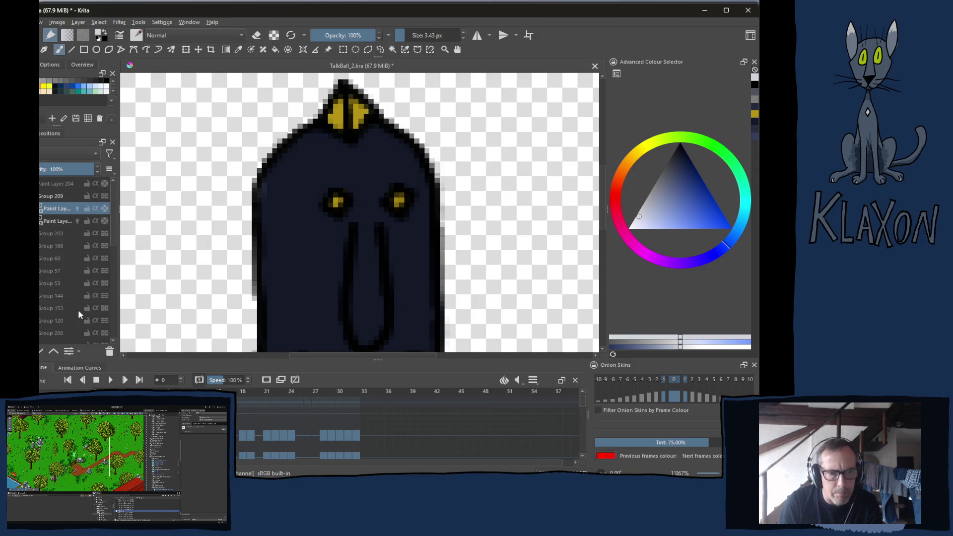
- Add a new paint layer and paint light-grey diagonal stripes running down-left across the body
{"action": "left_click", "coordinate": [63, 222]}
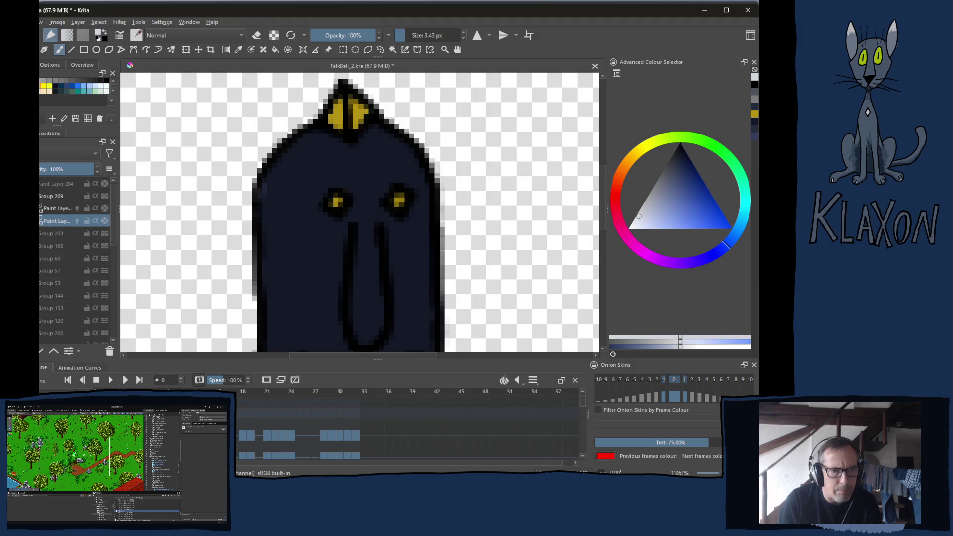
{"action": "key", "text": "Insert"}
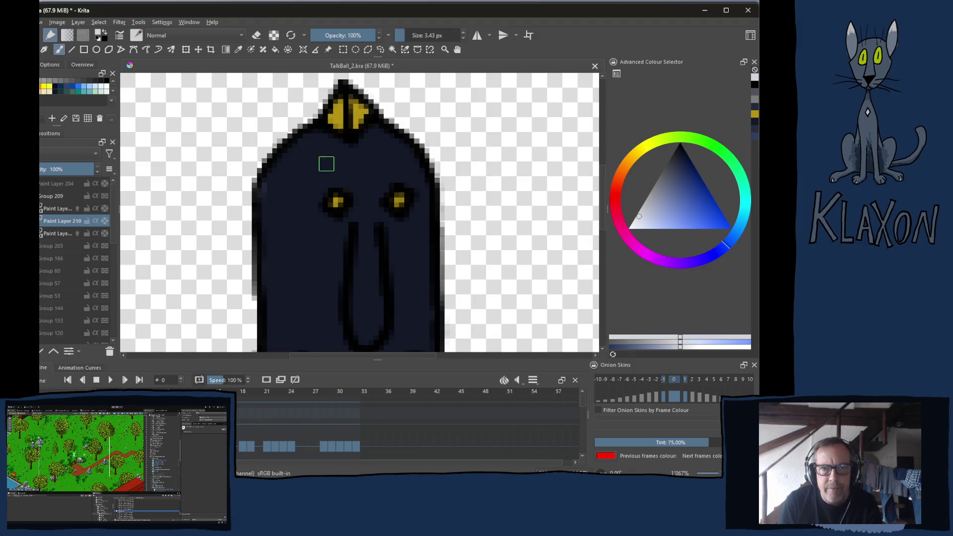
{"action": "left_click_drag", "start_coordinate": [333, 139], "coordinate": [265, 215]}
{"action": "left_click_drag", "start_coordinate": [403, 138], "coordinate": [266, 284]}
{"action": "left_click_drag", "start_coordinate": [356, 281], "coordinate": [363, 179]}
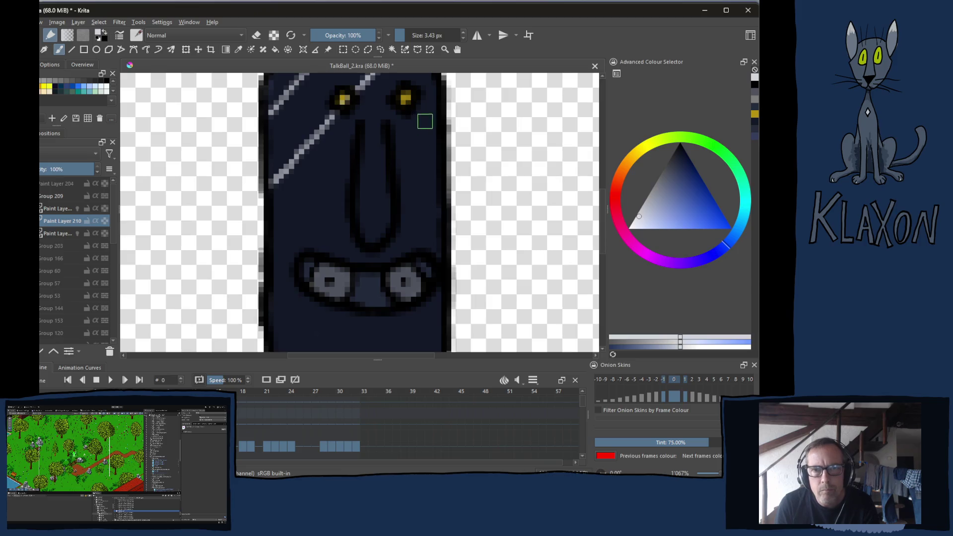
{"action": "left_click_drag", "start_coordinate": [435, 100], "coordinate": [267, 307]}
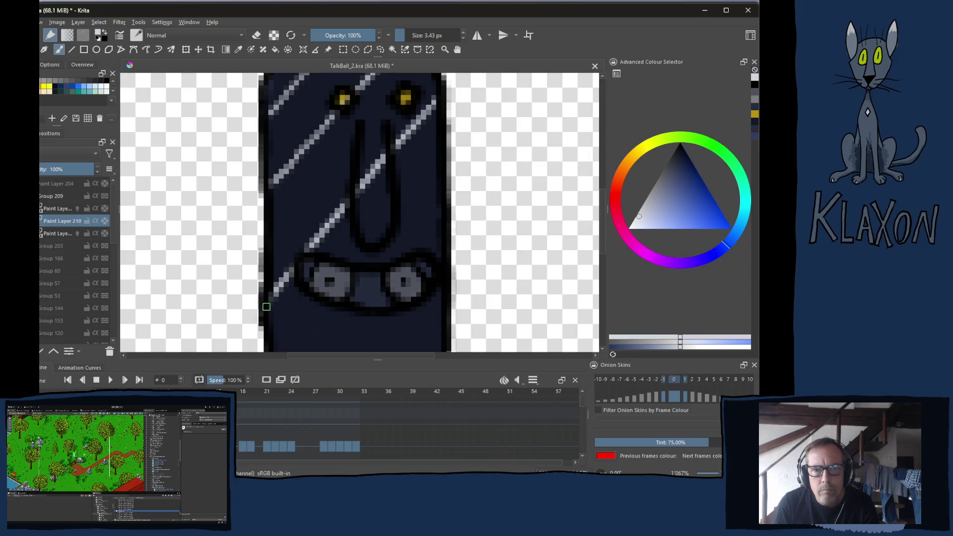
{"action": "left_click_drag", "start_coordinate": [440, 174], "coordinate": [304, 350]}
{"action": "left_click_drag", "start_coordinate": [363, 262], "coordinate": [400, 176]}
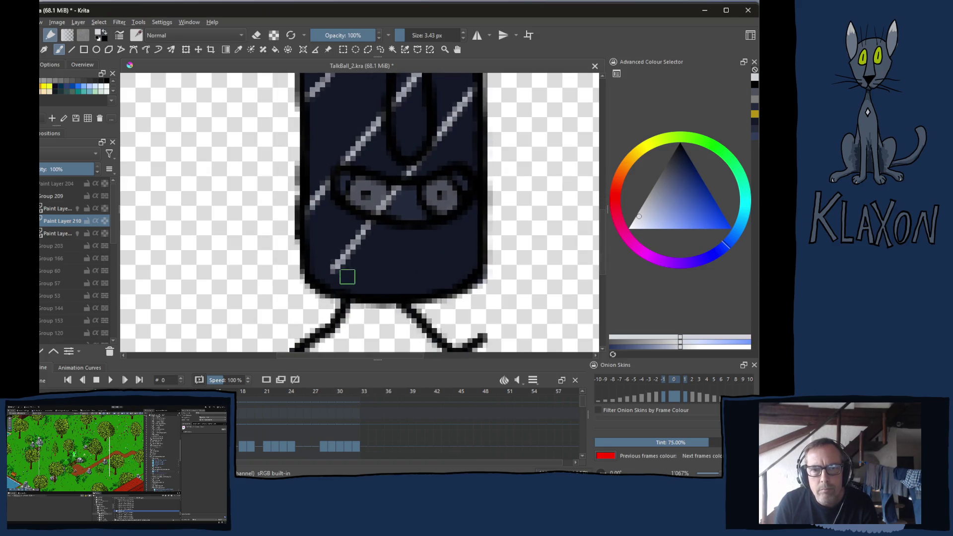
{"action": "left_click_drag", "start_coordinate": [335, 270], "coordinate": [323, 282]}
{"action": "left_click_drag", "start_coordinate": [470, 183], "coordinate": [381, 295]}
{"action": "left_click_drag", "start_coordinate": [477, 241], "coordinate": [465, 261]}
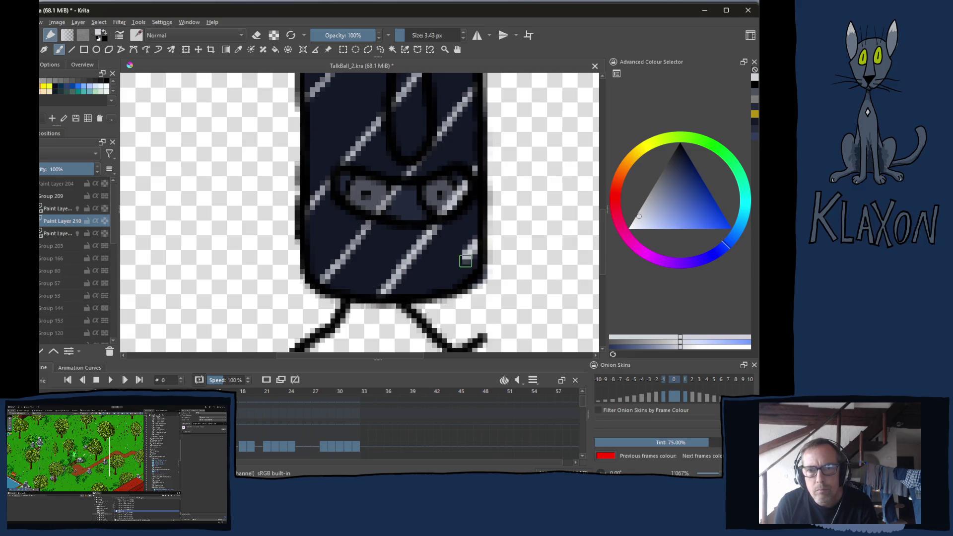
- Cross them with light-grey stripes running down-right from the head to the legs
{"action": "mouse_move", "coordinate": [427, 49]}
{"action": "left_mouse_down"}
{"action": "mouse_move", "coordinate": [412, 288]}
{"action": "mouse_move", "coordinate": [411, 210]}
{"action": "left_mouse_up"}
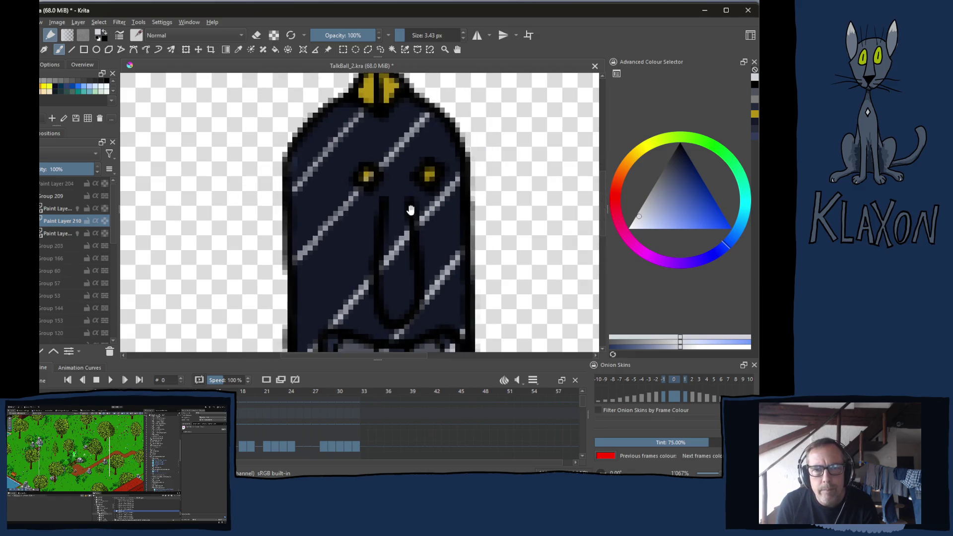
{"action": "left_click_drag", "start_coordinate": [392, 111], "coordinate": [460, 185]}
{"action": "left_click_drag", "start_coordinate": [314, 121], "coordinate": [464, 258]}
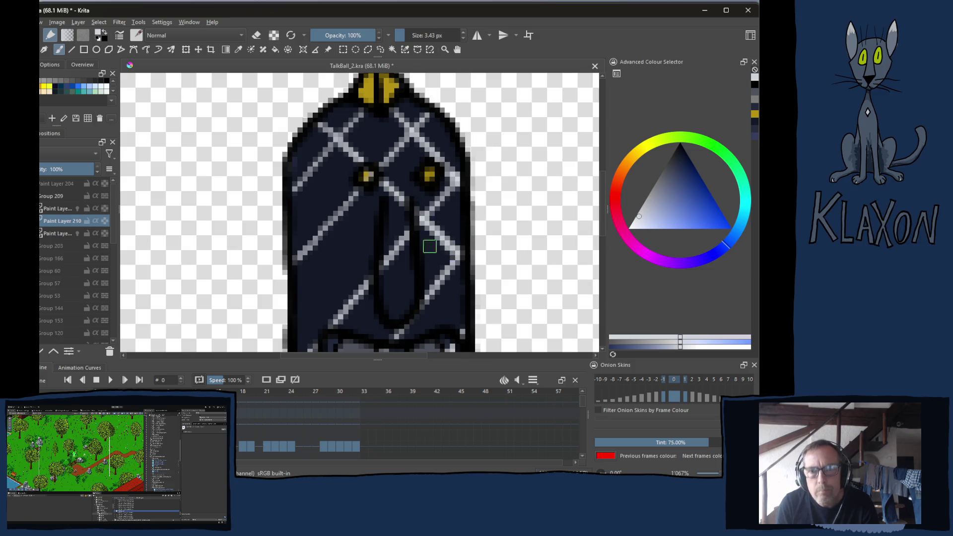
{"action": "mouse_move", "coordinate": [289, 162]}
{"action": "left_mouse_down"}
{"action": "mouse_move", "coordinate": [460, 329]}
{"action": "mouse_move", "coordinate": [421, 236]}
{"action": "mouse_move", "coordinate": [414, 283]}
{"action": "left_mouse_up"}
{"action": "left_click_drag", "start_coordinate": [300, 199], "coordinate": [455, 347]}
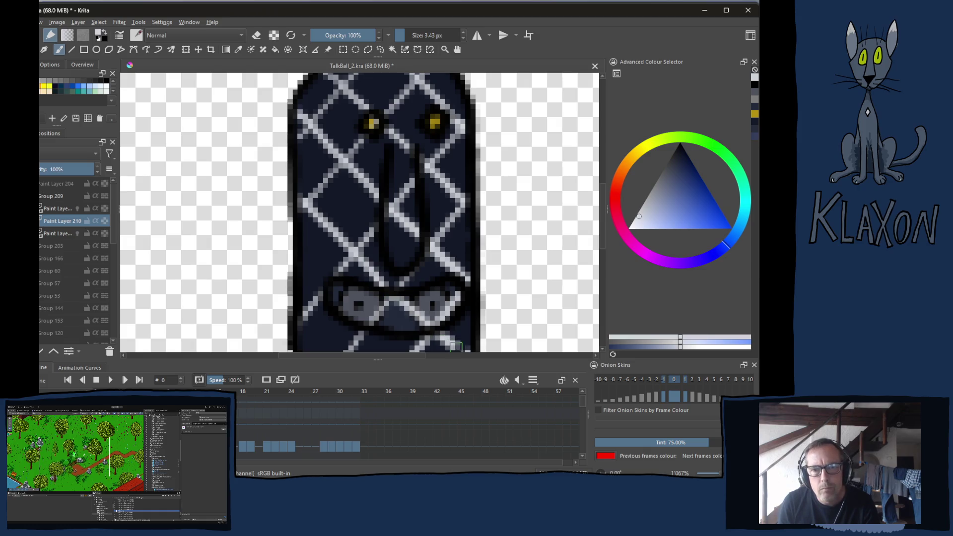
{"action": "left_click_drag", "start_coordinate": [461, 300], "coordinate": [455, 189]}
{"action": "left_click_drag", "start_coordinate": [292, 153], "coordinate": [425, 294]}
{"action": "left_click_drag", "start_coordinate": [294, 227], "coordinate": [359, 289]}
{"action": "scroll", "coordinate": [341, 209], "scroll_direction": "up", "scroll_amount": 5}
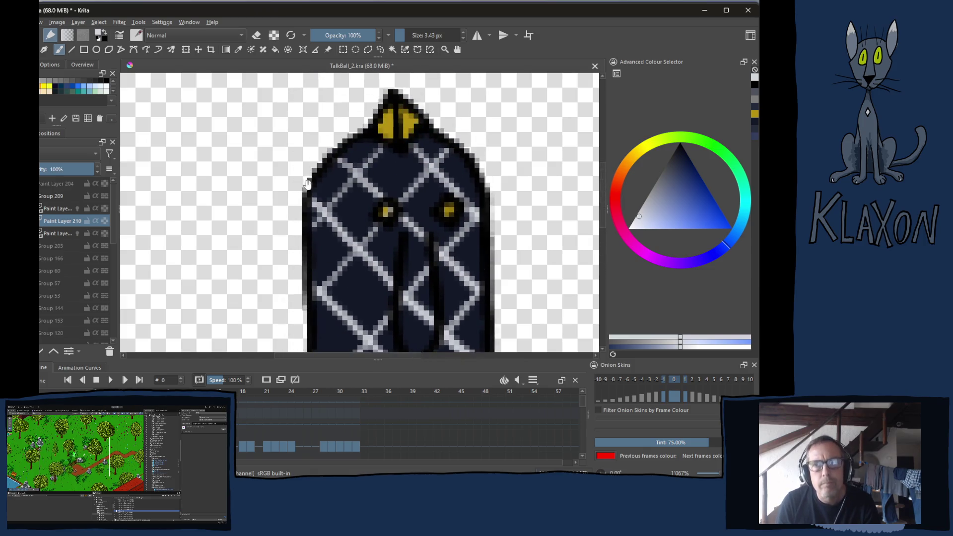
- On the layer below, brighten light-grey pixels along the upper lattice lines
{"action": "scroll", "coordinate": [306, 202], "scroll_direction": "down", "scroll_amount": 5}
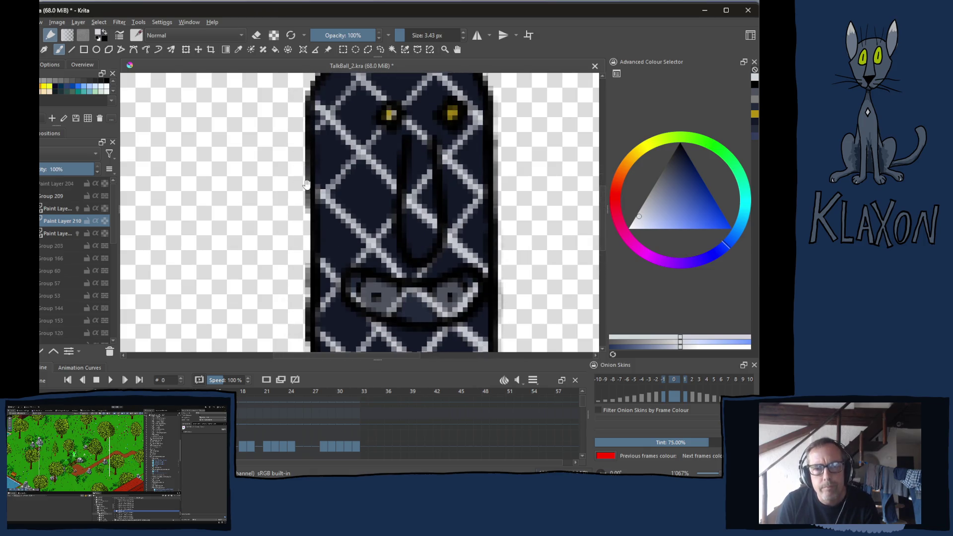
{"action": "left_click", "coordinate": [57, 234]}
{"action": "scroll", "coordinate": [316, 244], "scroll_direction": "up", "scroll_amount": 3}
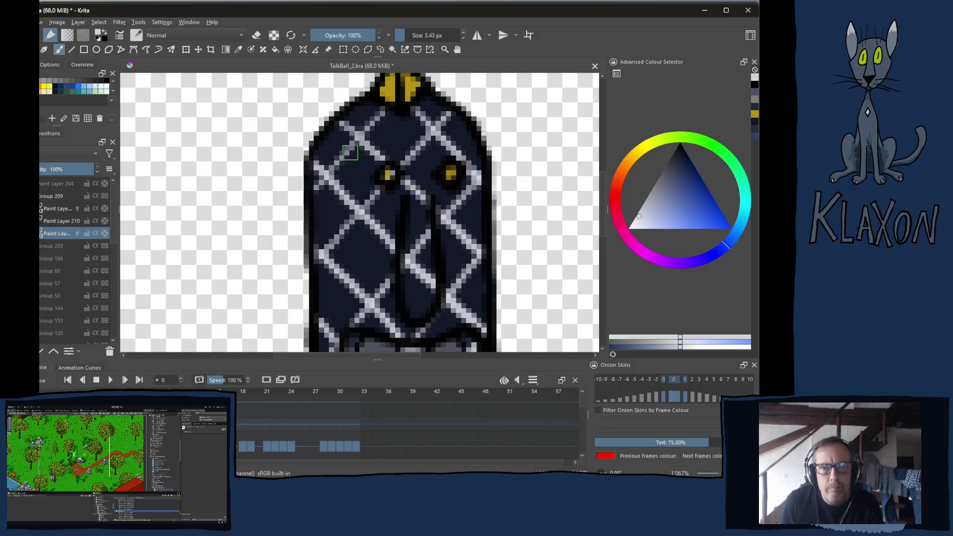
{"action": "left_click", "coordinate": [358, 136]}
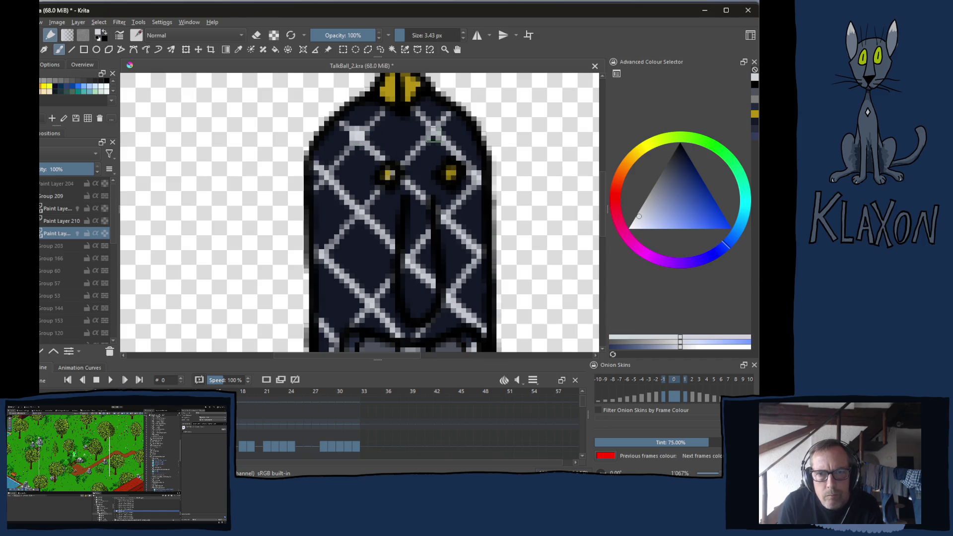
{"action": "left_click", "coordinate": [435, 131]}
{"action": "left_click_drag", "start_coordinate": [323, 174], "coordinate": [336, 178]}
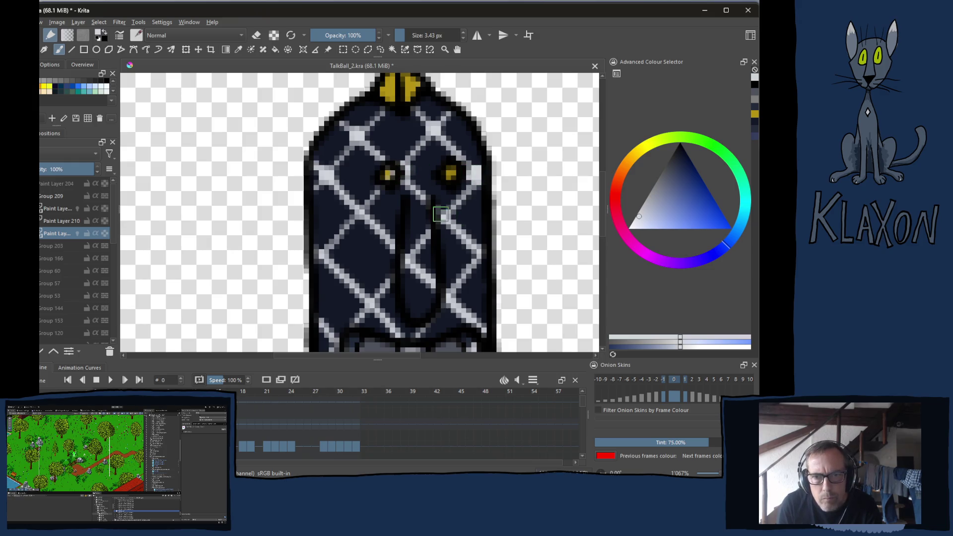
- Highlight the diamond crossings and right edge of the lower body with light pixels
{"action": "left_click", "coordinate": [360, 213]}
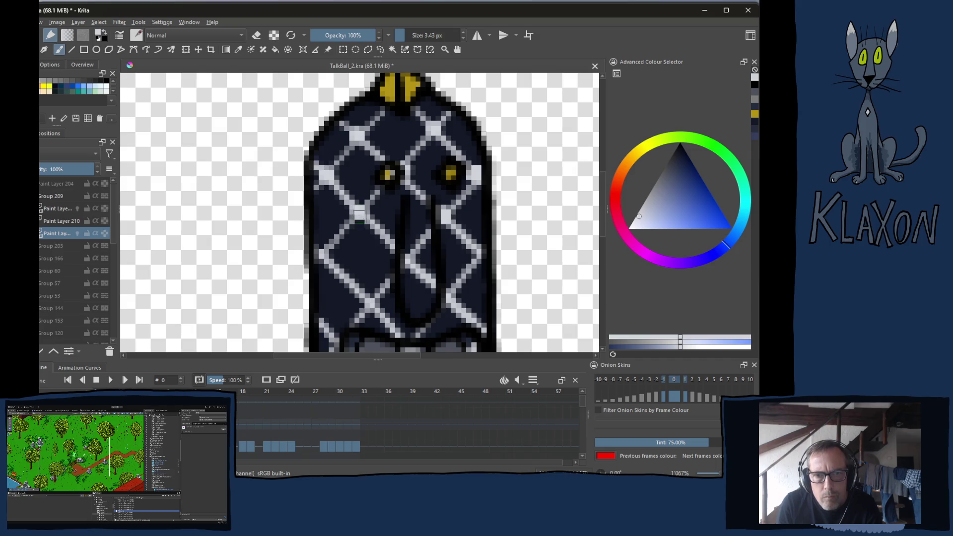
{"action": "left_click", "coordinate": [408, 257]}
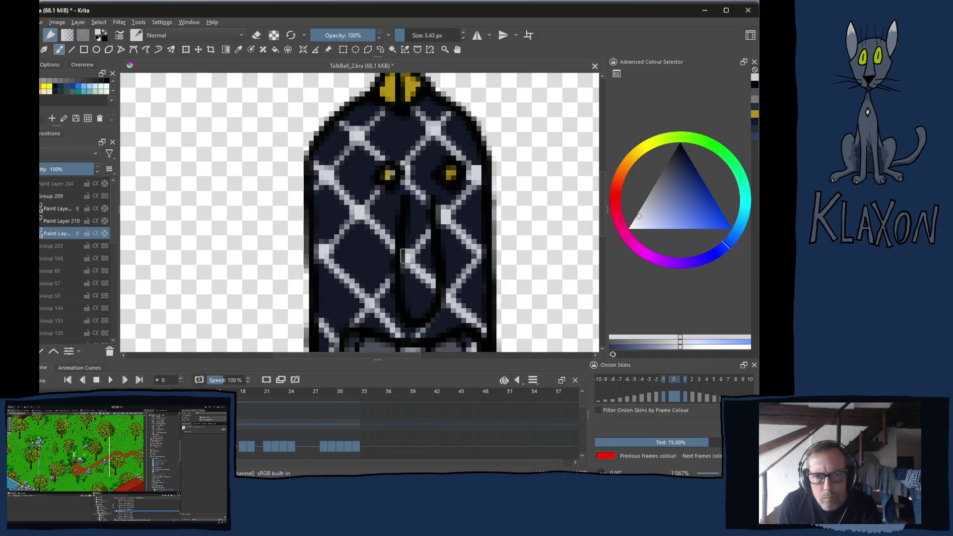
{"action": "left_click", "coordinate": [478, 254]}
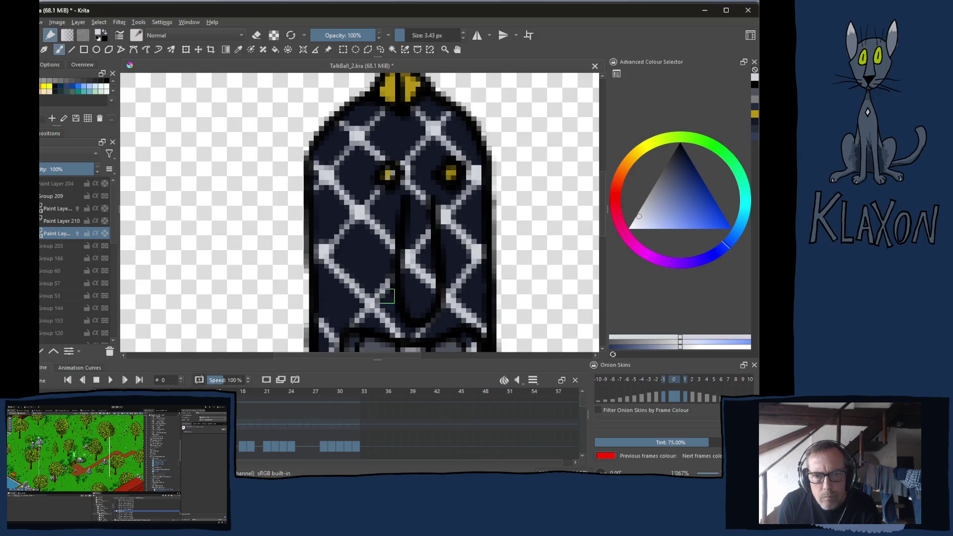
{"action": "left_click", "coordinate": [369, 303]}
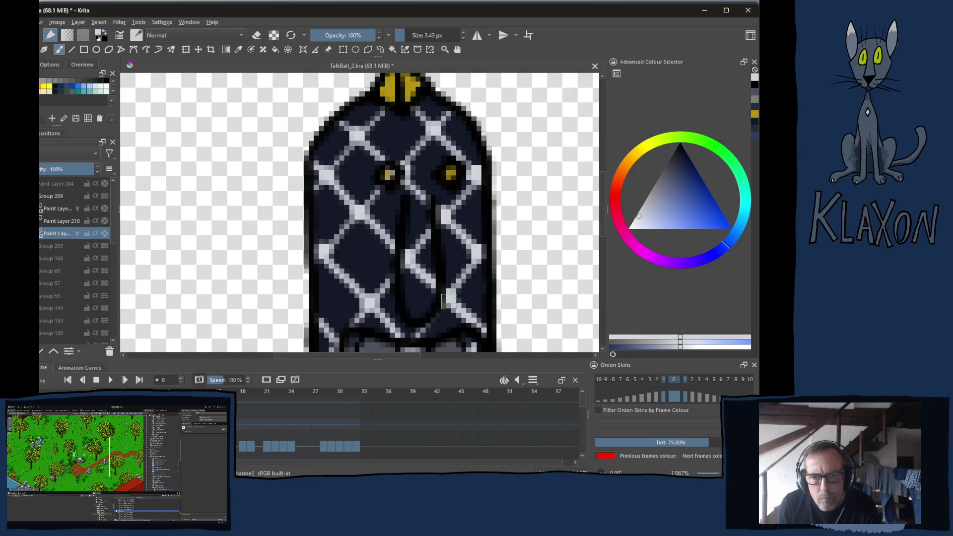
{"action": "left_click_drag", "start_coordinate": [447, 297], "coordinate": [458, 241]}
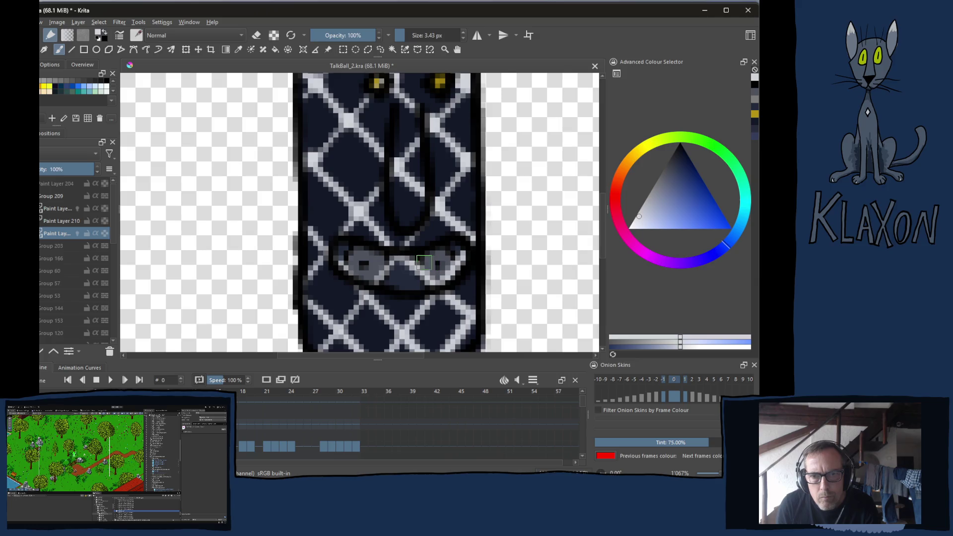
{"action": "left_click", "coordinate": [401, 248]}
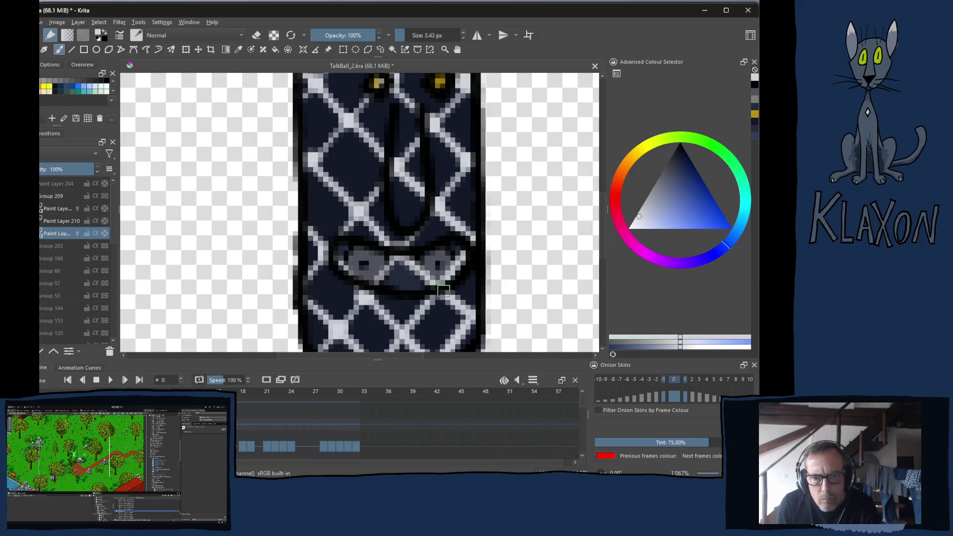
{"action": "scroll", "coordinate": [407, 328], "scroll_direction": "down", "scroll_amount": 2}
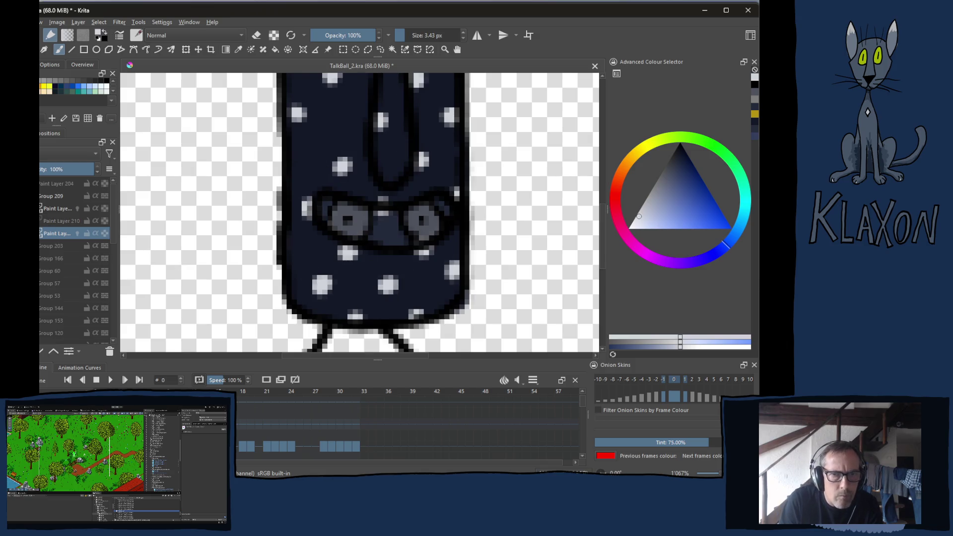
- Zoom out, sample the light grey, undo the lattice stripes twice, then zoom back in
{"action": "scroll", "coordinate": [312, 253], "scroll_direction": "down", "scroll_amount": 5}
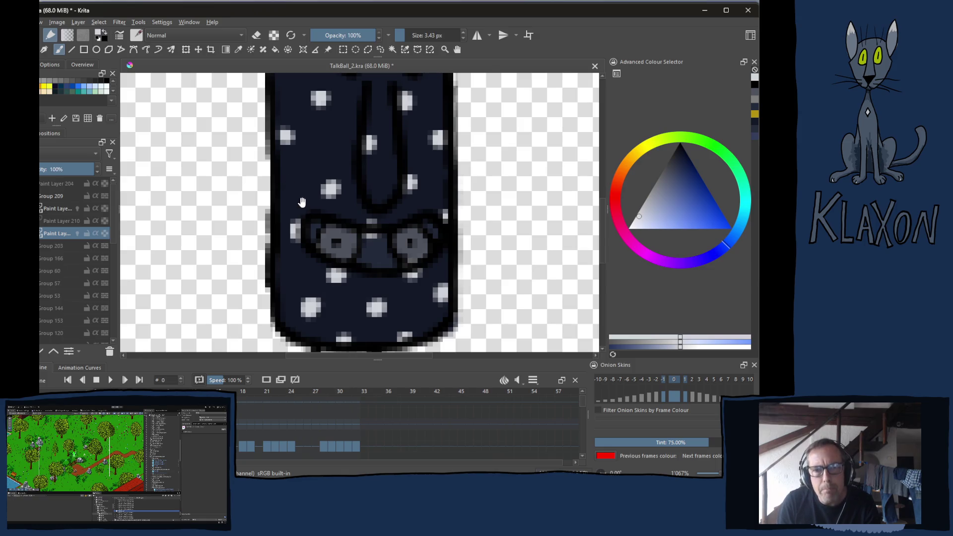
{"action": "scroll", "coordinate": [307, 219], "scroll_direction": "down", "scroll_amount": 4}
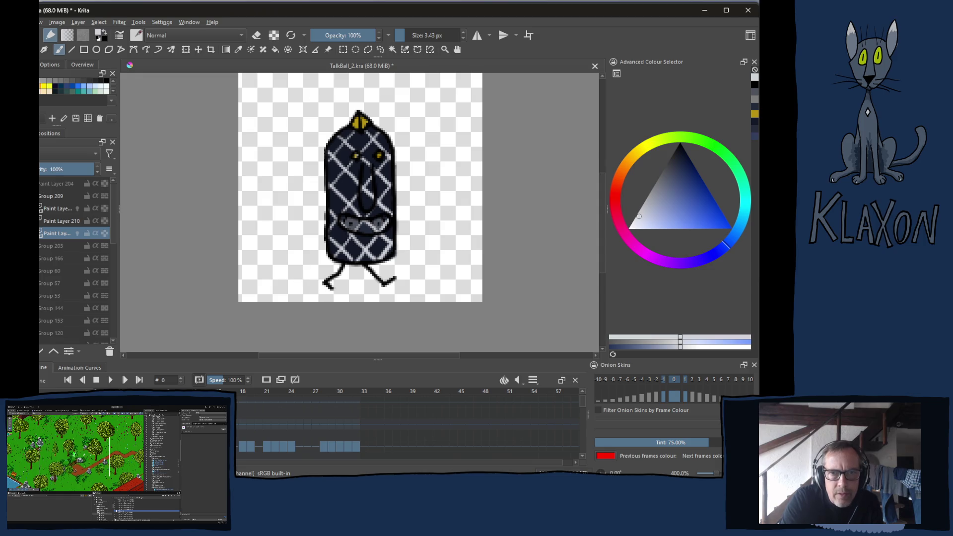
{"action": "left_click", "coordinate": [297, 276], "text": "ctrl"}
{"action": "key", "text": "ctrl+z"}
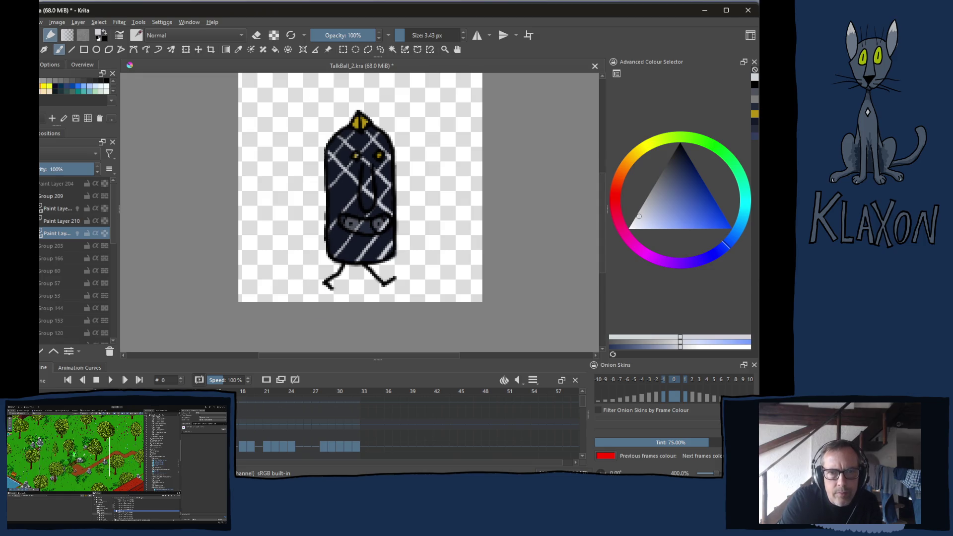
{"action": "key", "text": "ctrl+z"}
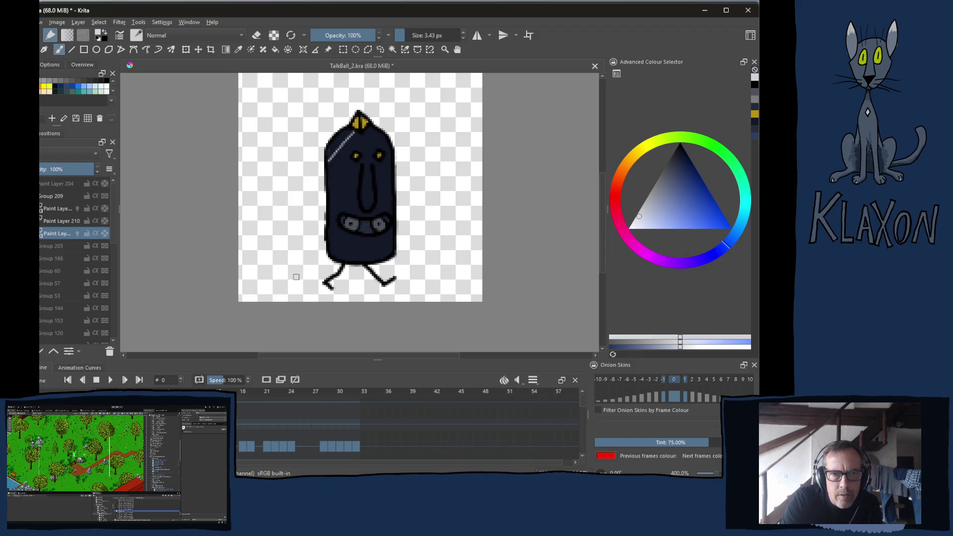
{"action": "key", "text": "plus"}
{"action": "key", "text": "plus"}
{"action": "key", "text": "plus"}
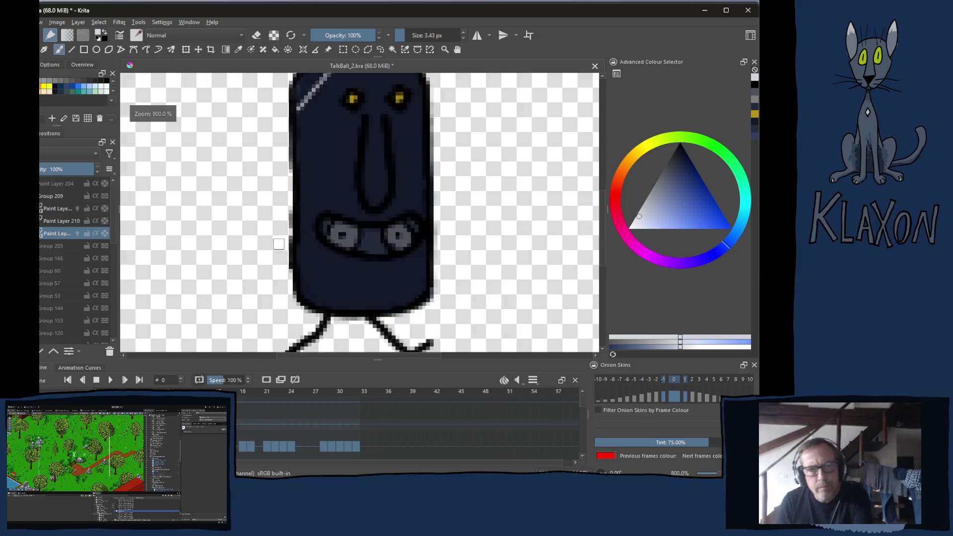
- On Paint Layer 210, paint the first down-left diagonal stripes across the head, redrawing one shorter
{"action": "left_click", "coordinate": [66, 222]}
{"action": "scroll", "coordinate": [259, 260], "scroll_direction": "up", "scroll_amount": 5}
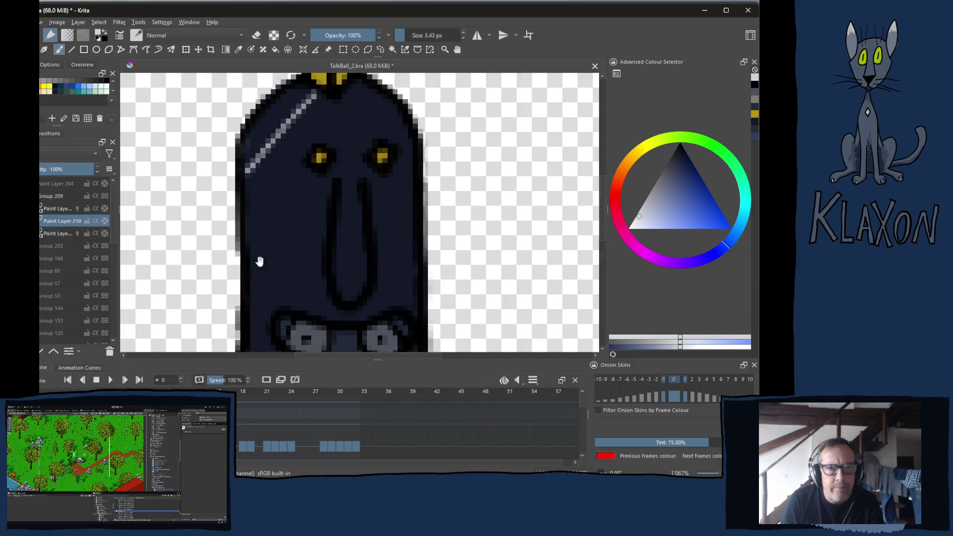
{"action": "left_click_drag", "start_coordinate": [370, 93], "coordinate": [246, 231]}
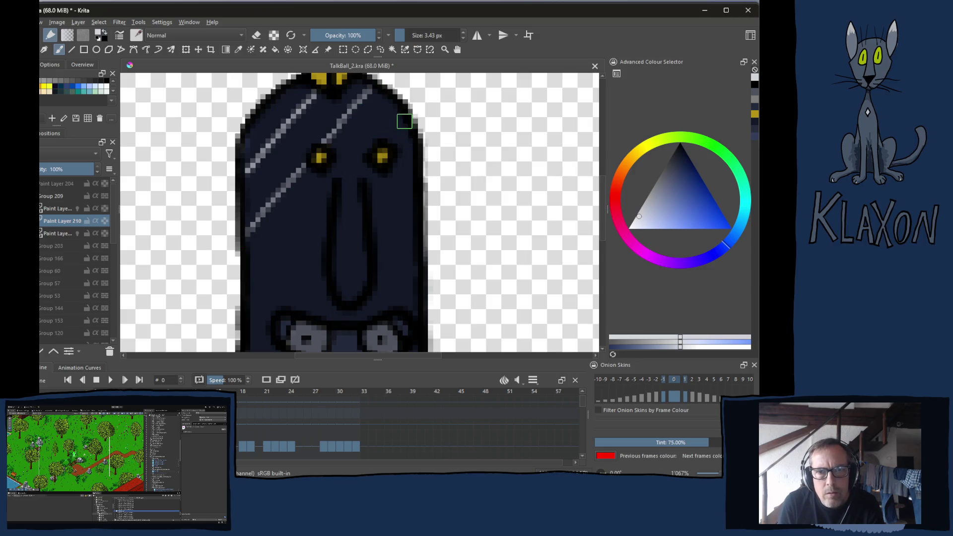
{"action": "left_click_drag", "start_coordinate": [403, 115], "coordinate": [251, 313]}
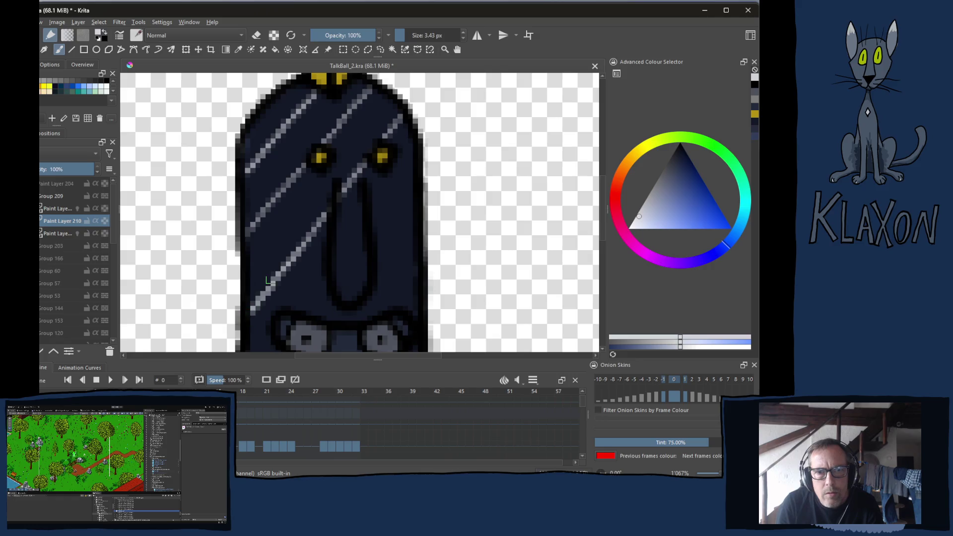
{"action": "key", "text": "ctrl+z"}
{"action": "left_click_drag", "start_coordinate": [402, 119], "coordinate": [252, 288]}
{"action": "mouse_move", "coordinate": [408, 194]}
{"action": "left_mouse_down"}
{"action": "mouse_move", "coordinate": [413, 157]}
{"action": "mouse_move", "coordinate": [348, 208]}
{"action": "mouse_move", "coordinate": [245, 323]}
{"action": "left_mouse_up"}
- Continue the parallel stripes through the right eye and the lower-right body
{"action": "left_click_drag", "start_coordinate": [343, 218], "coordinate": [355, 166]}
{"action": "left_click_drag", "start_coordinate": [417, 130], "coordinate": [252, 327]}
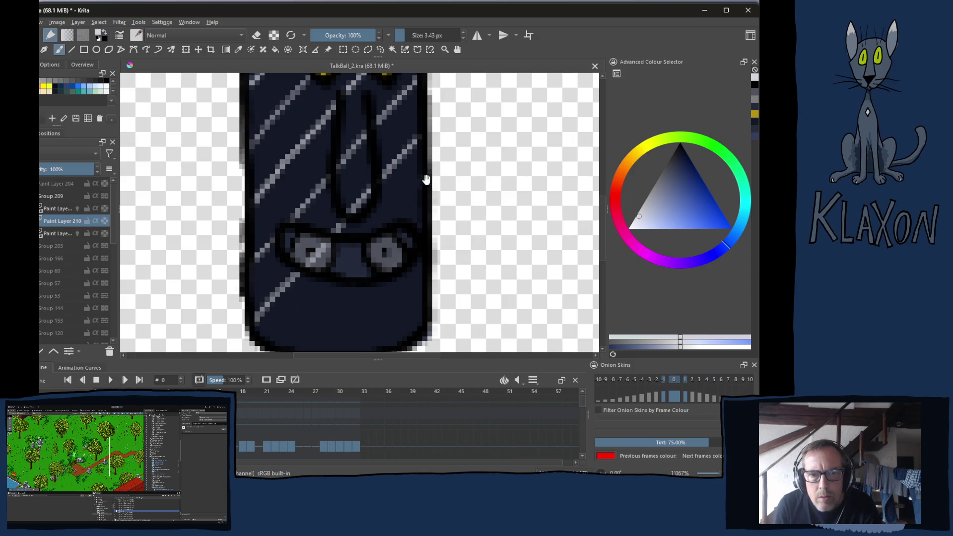
{"action": "left_click_drag", "start_coordinate": [418, 199], "coordinate": [293, 347]}
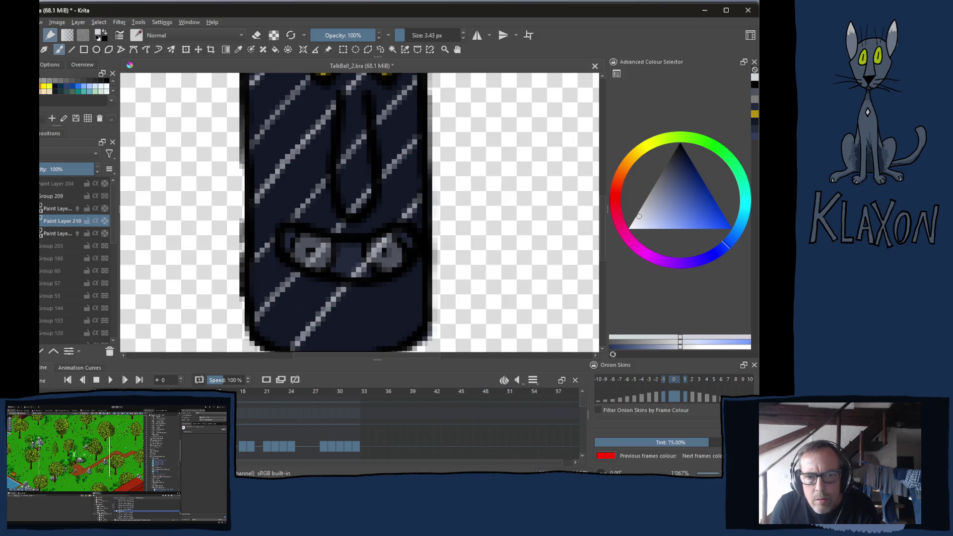
{"action": "scroll", "coordinate": [332, 306], "scroll_direction": "down", "scroll_amount": 3}
{"action": "left_click_drag", "start_coordinate": [415, 183], "coordinate": [344, 268]}
{"action": "left_click_drag", "start_coordinate": [428, 212], "coordinate": [385, 265]}
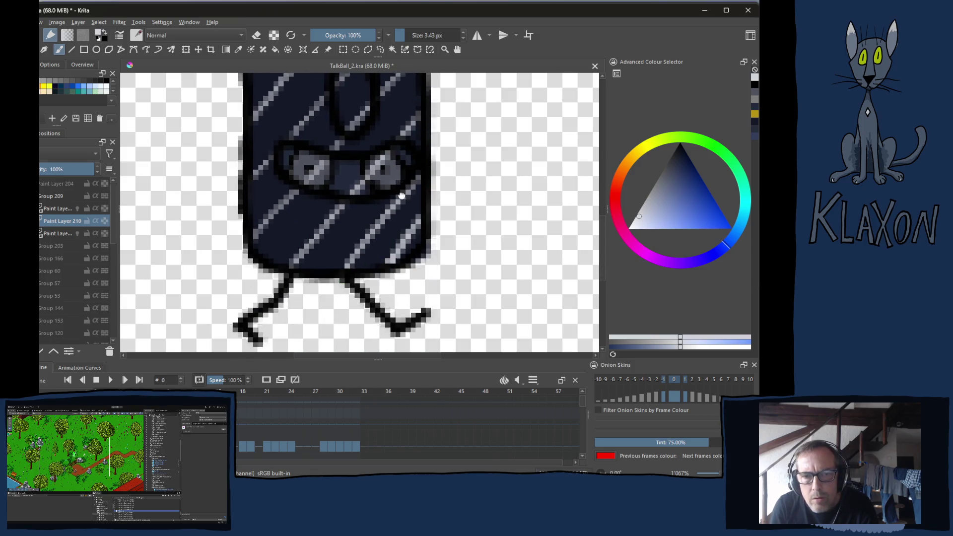
{"action": "scroll", "coordinate": [402, 196], "scroll_direction": "up", "scroll_amount": 5}
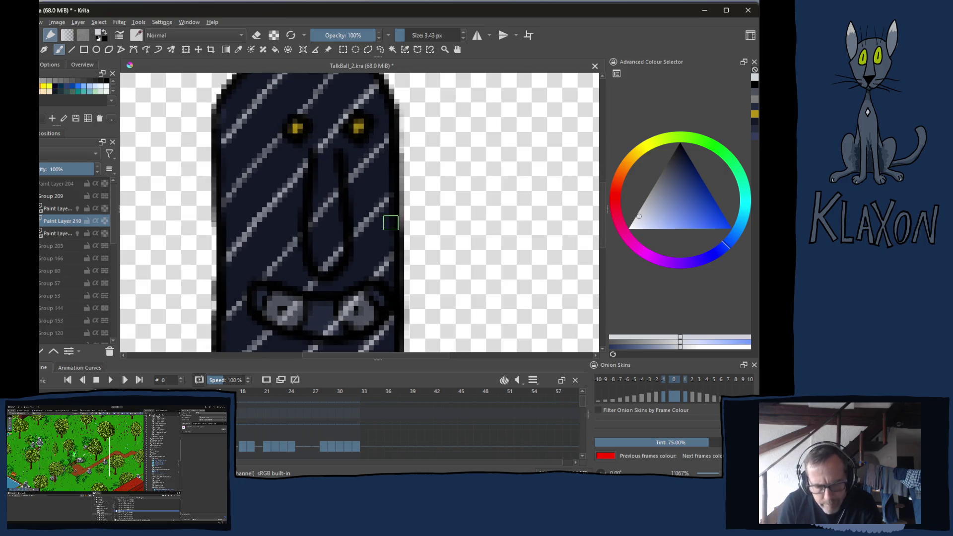
- Rotate the canvas, try light-grey strokes on the bag's edges, then undo them
{"action": "key", "text": "4"}
{"action": "key", "text": "4"}
{"action": "key", "text": "4"}
{"action": "key", "text": "4"}
{"action": "key", "text": "4"}
{"action": "key", "text": "4"}
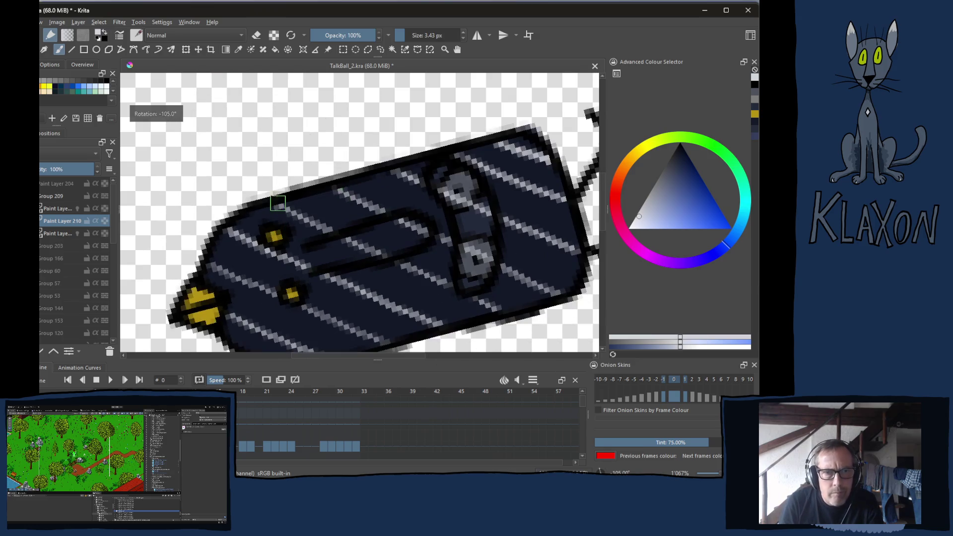
{"action": "left_click_drag", "start_coordinate": [280, 226], "coordinate": [234, 318]}
{"action": "left_click", "coordinate": [317, 198]}
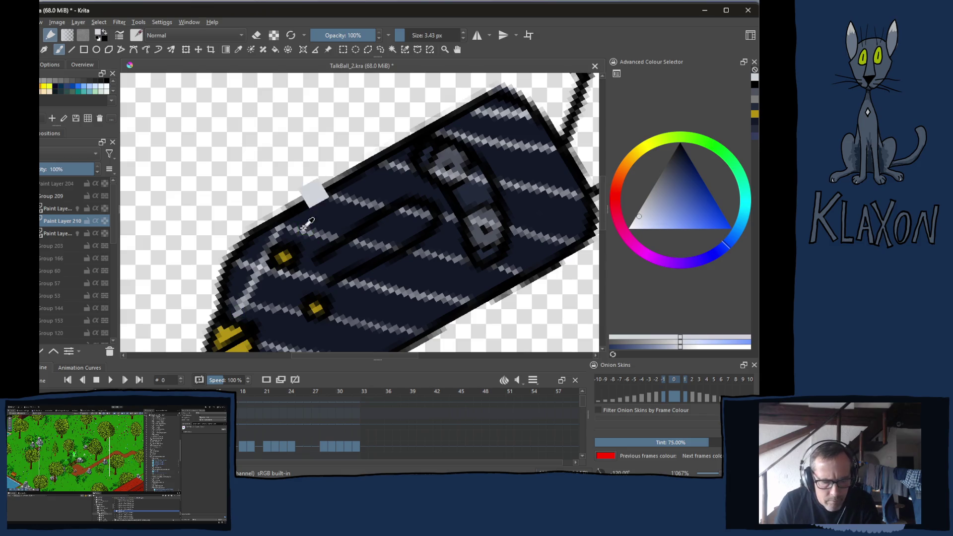
{"action": "key", "text": "ctrl+z"}
{"action": "key", "text": "ctrl+z"}
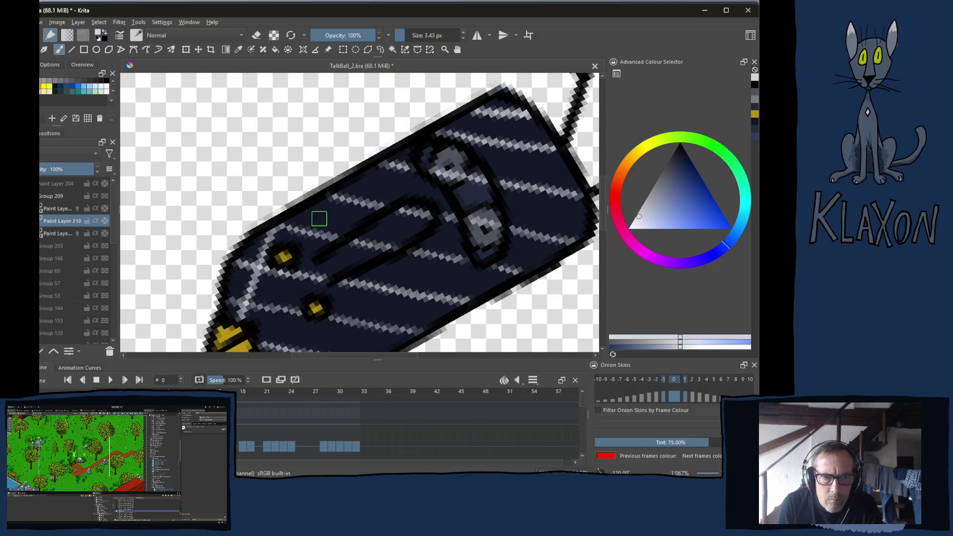
- Paint opposite-direction light-grey diagonals over the stripes, from the bag's bottom to its right end
{"action": "left_click_drag", "start_coordinate": [326, 205], "coordinate": [274, 343]}
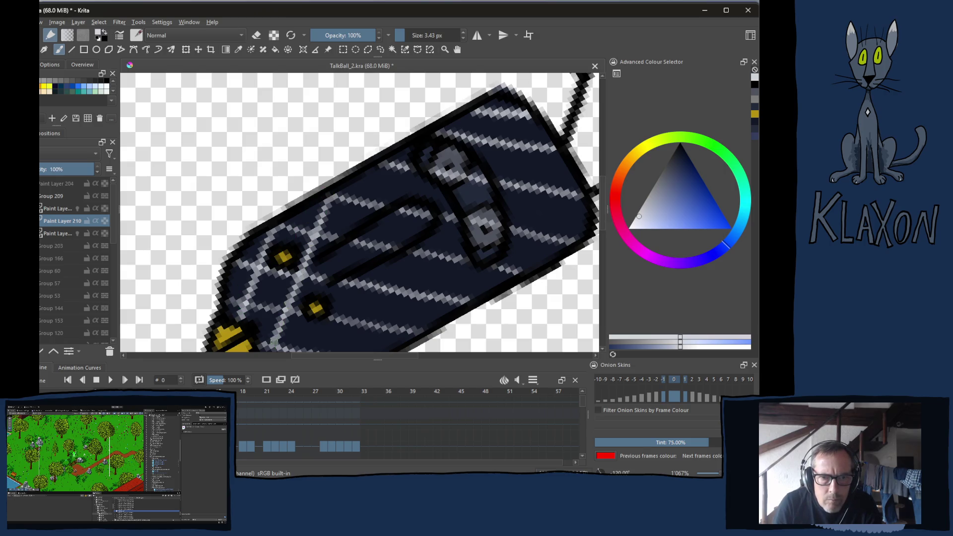
{"action": "left_click_drag", "start_coordinate": [310, 271], "coordinate": [304, 209]}
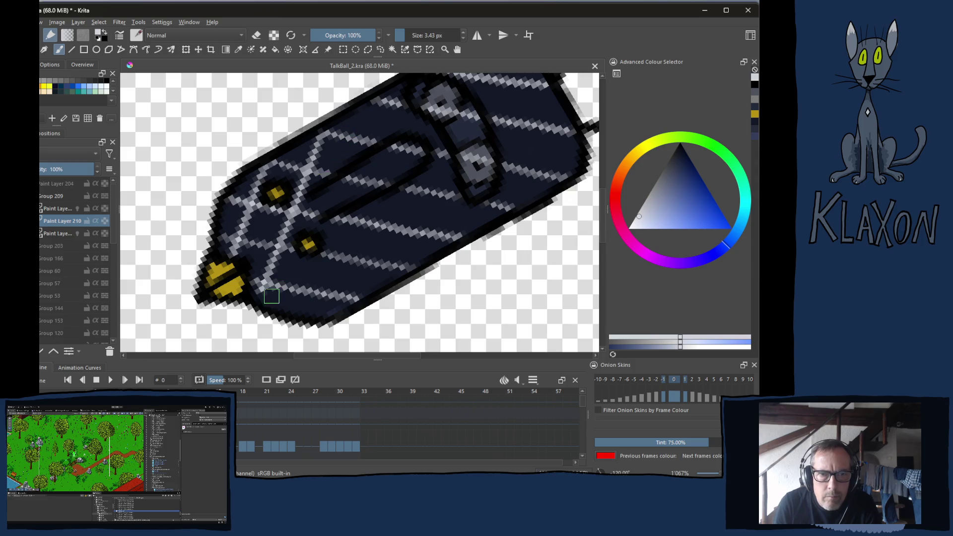
{"action": "left_click_drag", "start_coordinate": [372, 104], "coordinate": [293, 311]}
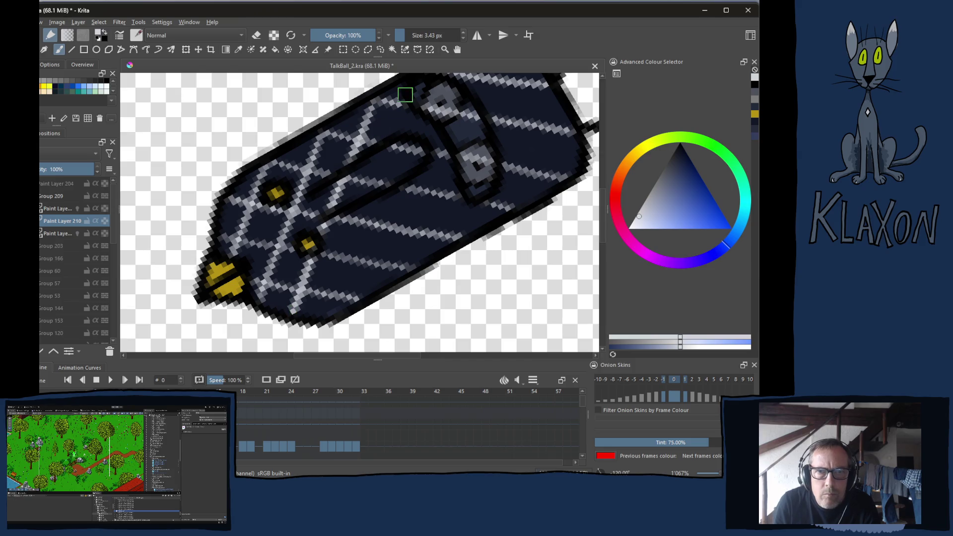
{"action": "left_click_drag", "start_coordinate": [412, 102], "coordinate": [333, 311]}
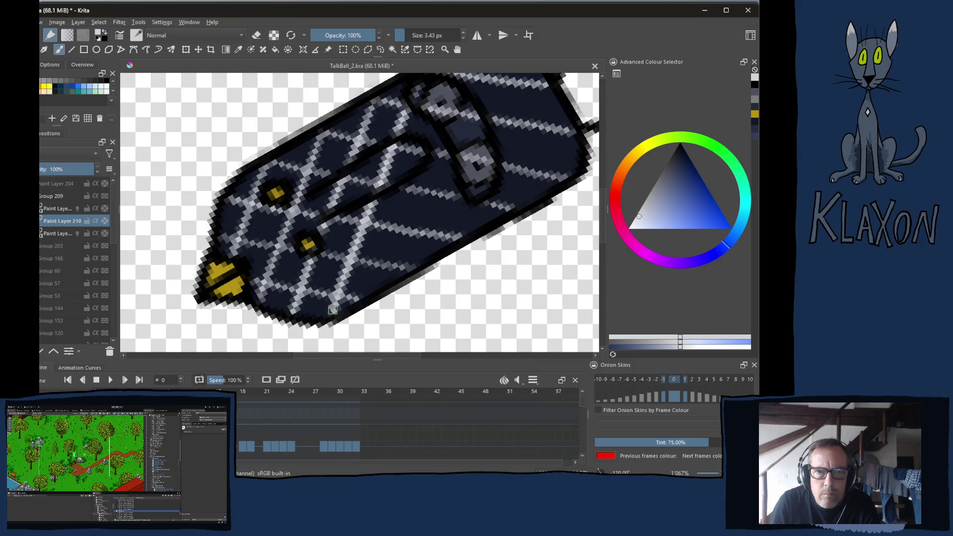
{"action": "left_click_drag", "start_coordinate": [405, 210], "coordinate": [305, 307]}
{"action": "left_click_drag", "start_coordinate": [371, 188], "coordinate": [381, 146]}
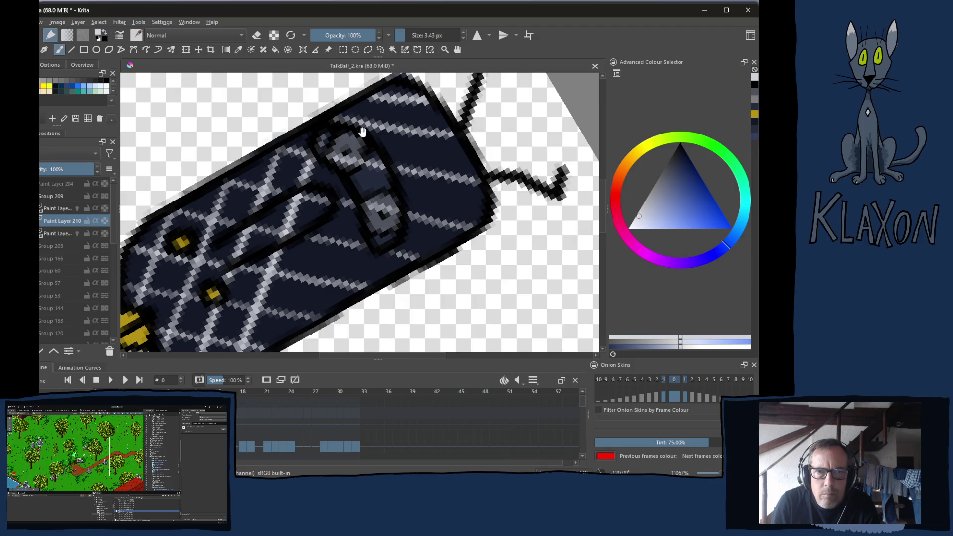
{"action": "left_click_drag", "start_coordinate": [368, 94], "coordinate": [303, 323]}
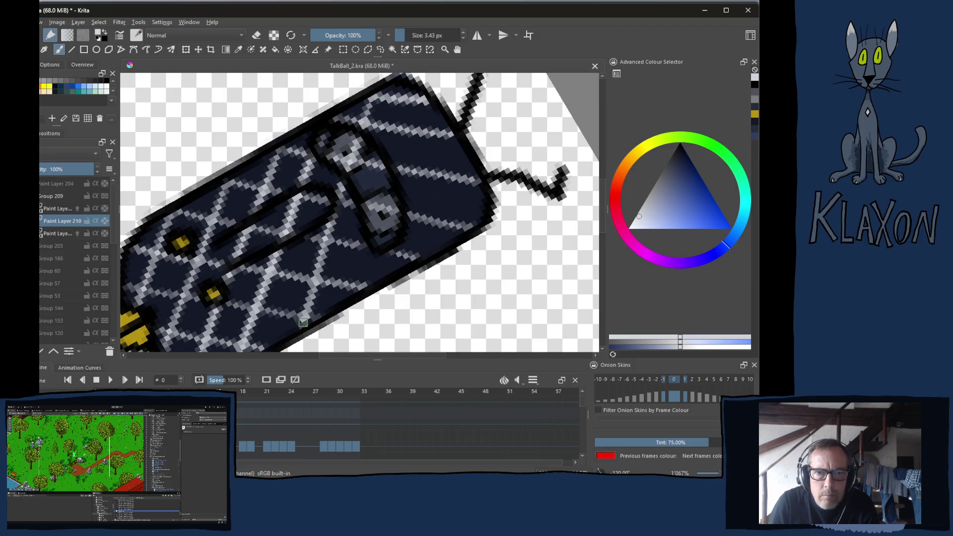
{"action": "left_click_drag", "start_coordinate": [411, 91], "coordinate": [356, 267]}
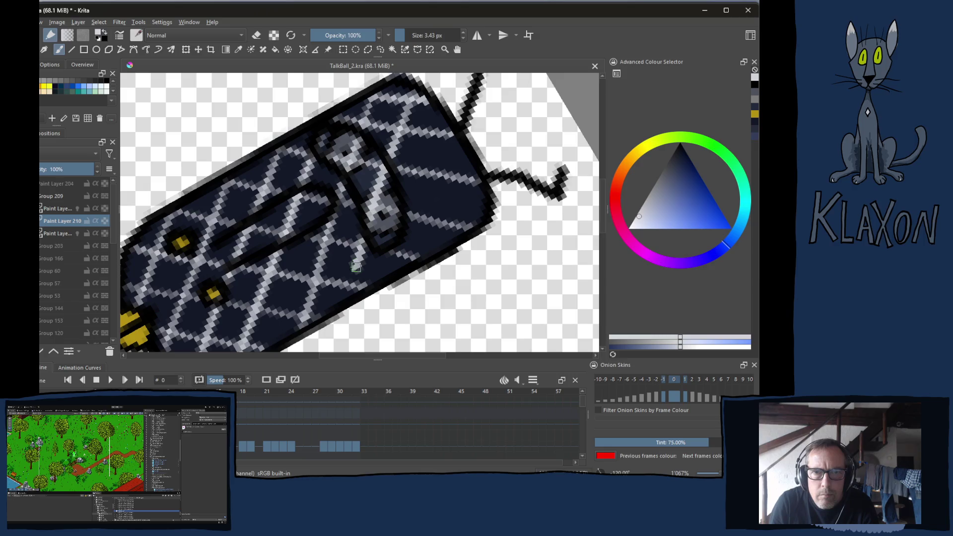
{"action": "left_click_drag", "start_coordinate": [445, 119], "coordinate": [404, 268]}
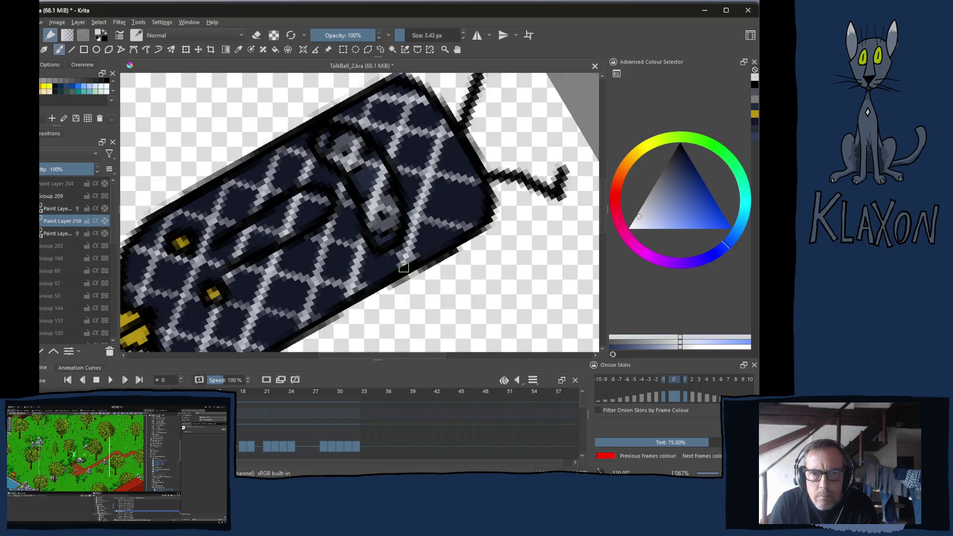
{"action": "left_click_drag", "start_coordinate": [467, 158], "coordinate": [449, 242]}
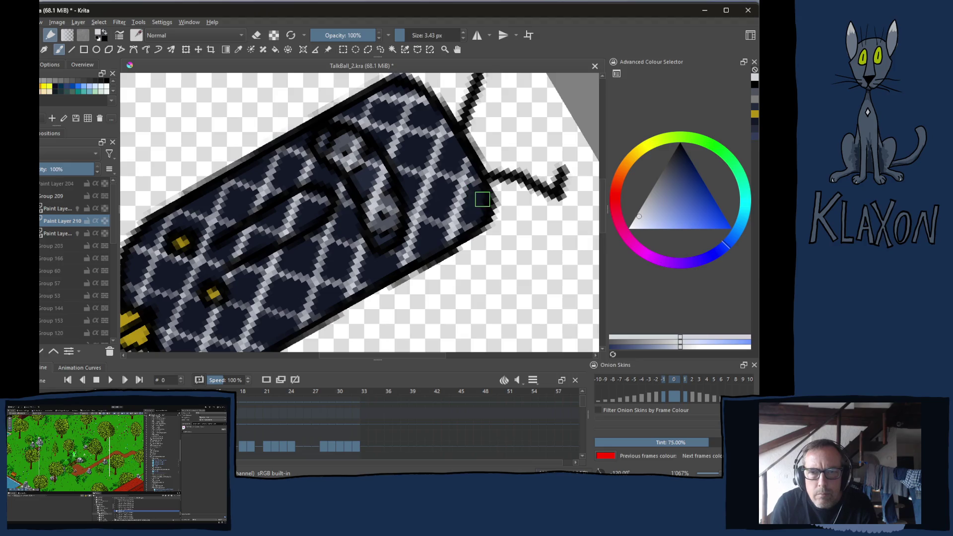
- Reset the canvas rotation and dim Paint Layer 210 to 46% opacity
{"action": "key", "text": "5"}
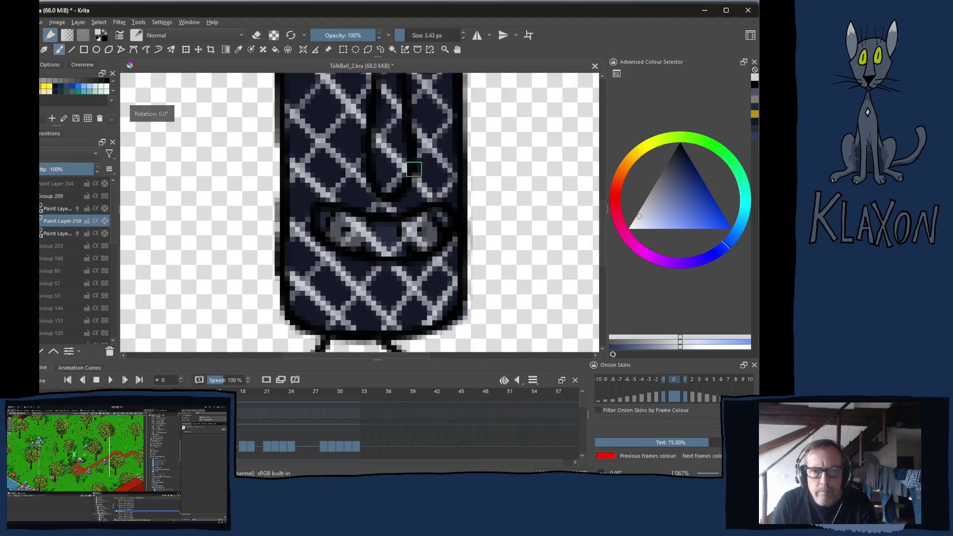
{"action": "left_click", "coordinate": [56, 236]}
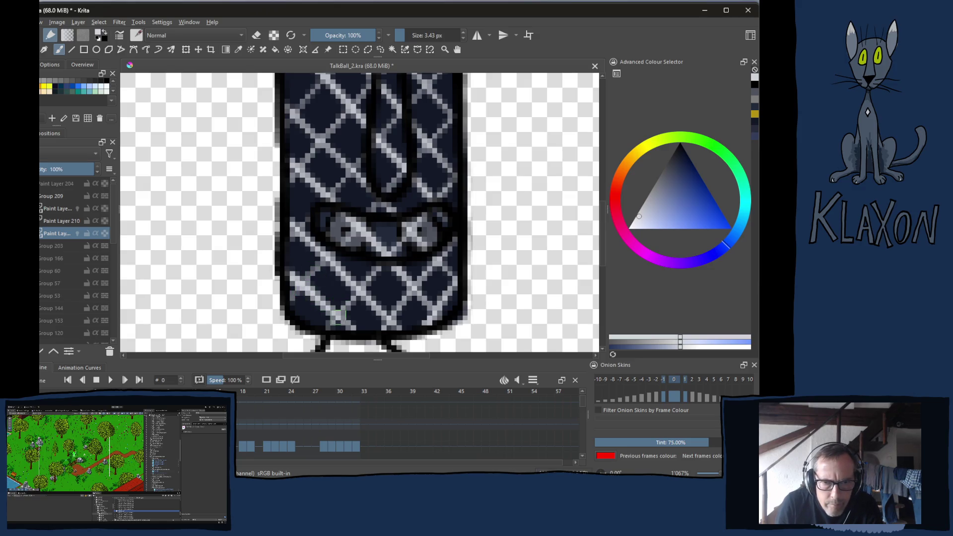
{"action": "left_click", "coordinate": [68, 225]}
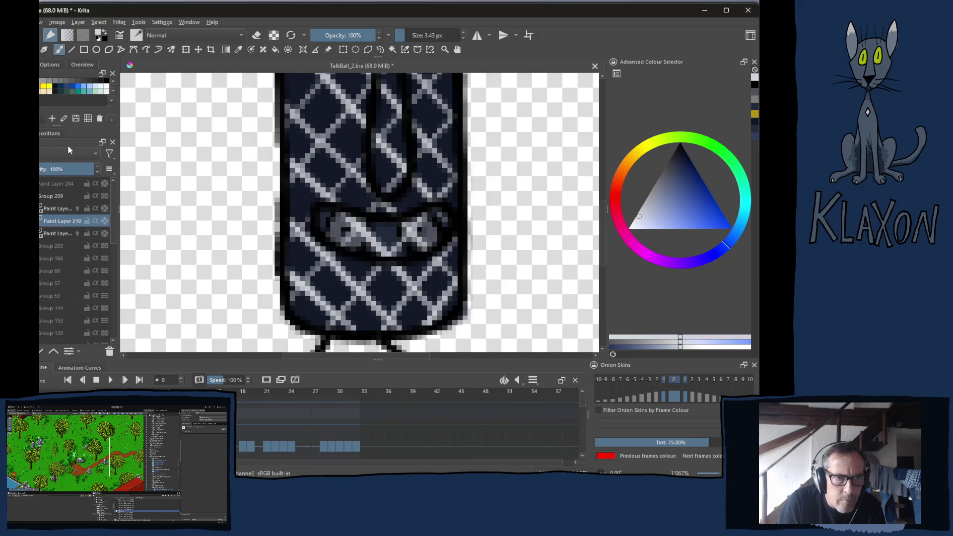
{"action": "left_click_drag", "start_coordinate": [44, 169], "coordinate": [44, 174]}
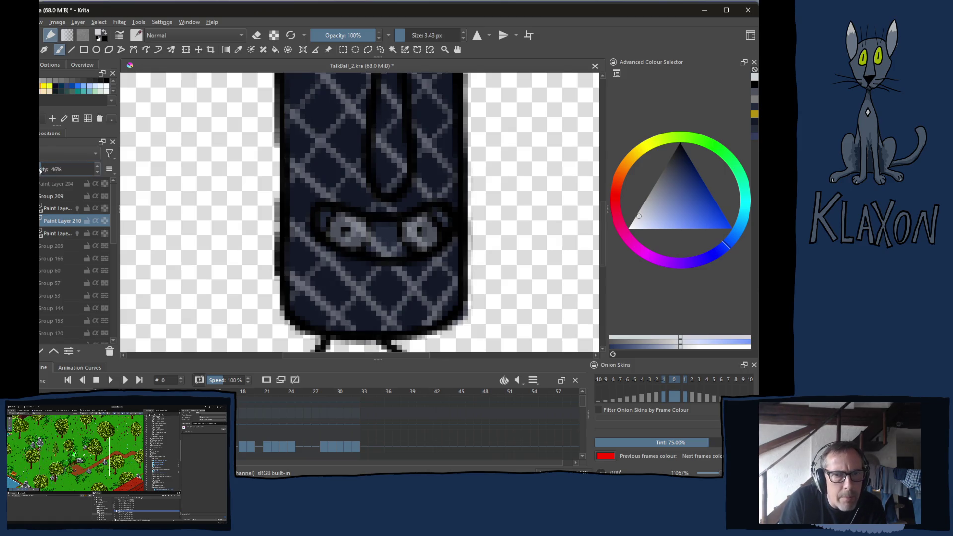
- On the layer below, dot light pixels at the lattice crossings of the lower body
{"action": "left_click", "coordinate": [61, 231]}
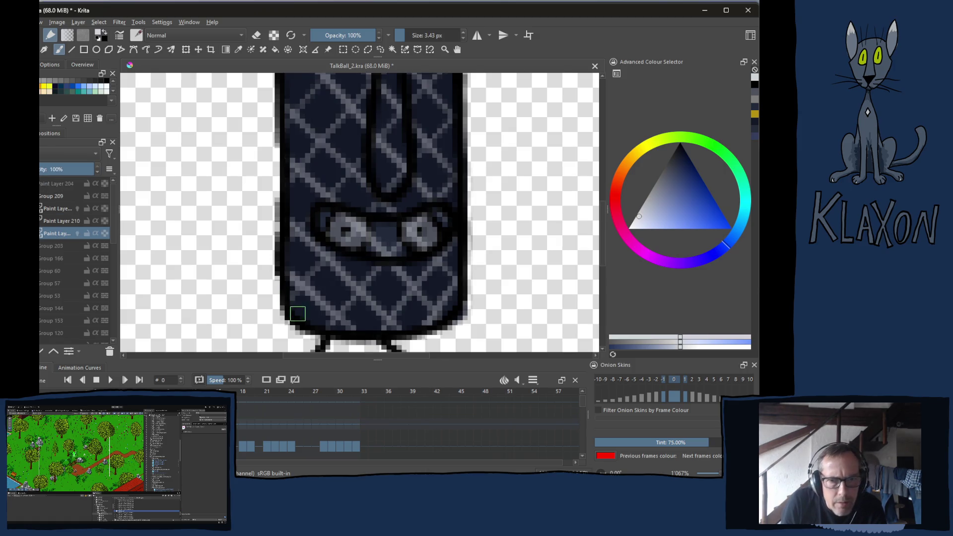
{"action": "left_click", "coordinate": [300, 286]}
{"action": "left_click", "coordinate": [336, 313]}
{"action": "left_click", "coordinate": [359, 290]}
{"action": "left_click", "coordinate": [326, 256]}
{"action": "left_click", "coordinate": [296, 230]}
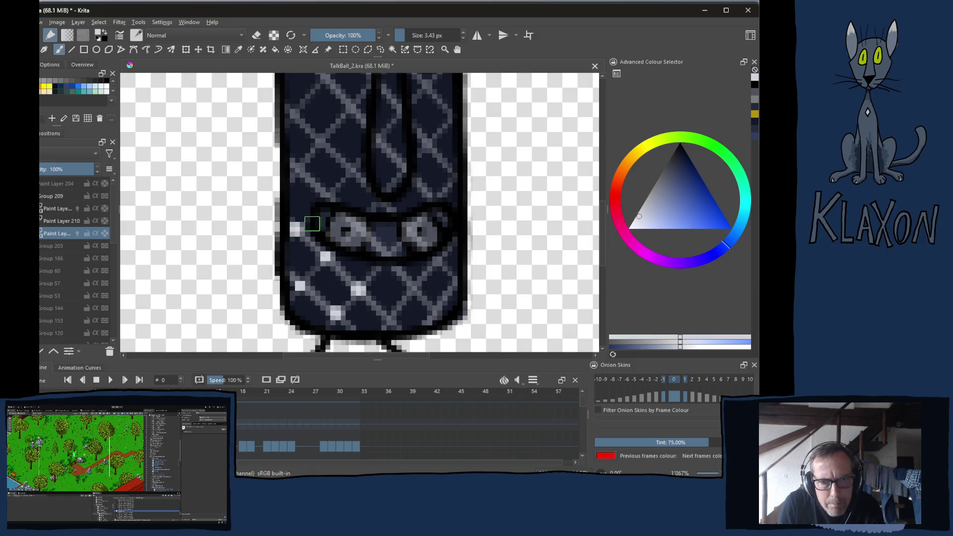
{"action": "left_click", "coordinate": [327, 193]}
{"action": "left_click", "coordinate": [388, 317]}
{"action": "left_click", "coordinate": [412, 287]}
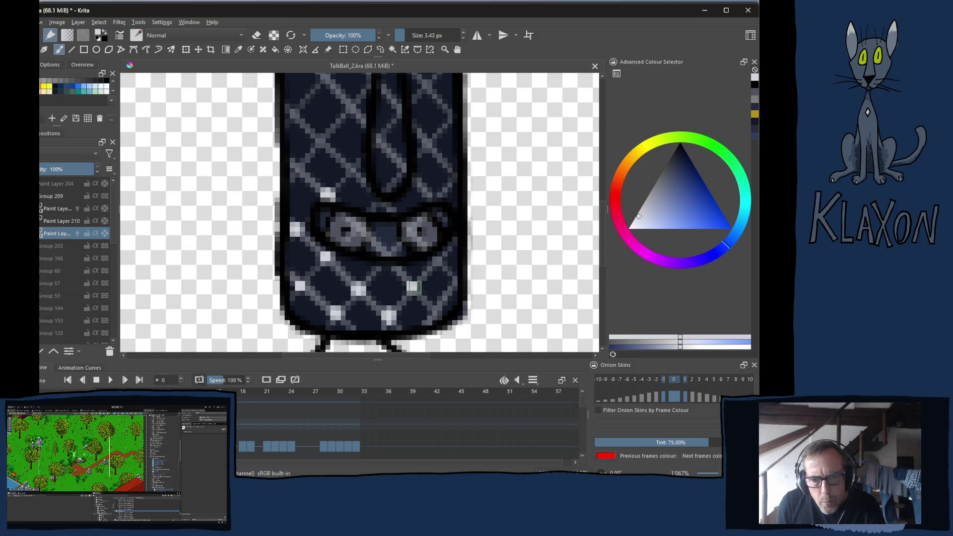
{"action": "left_click", "coordinate": [437, 263]}
{"action": "left_click", "coordinate": [454, 282]}
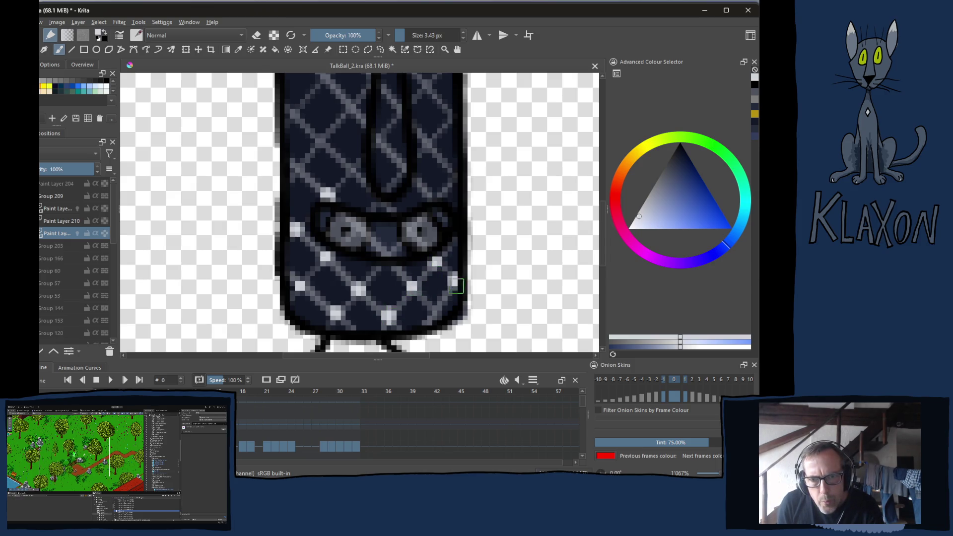
{"action": "left_click", "coordinate": [438, 310]}
{"action": "scroll", "coordinate": [427, 298], "scroll_direction": "up", "scroll_amount": 3}
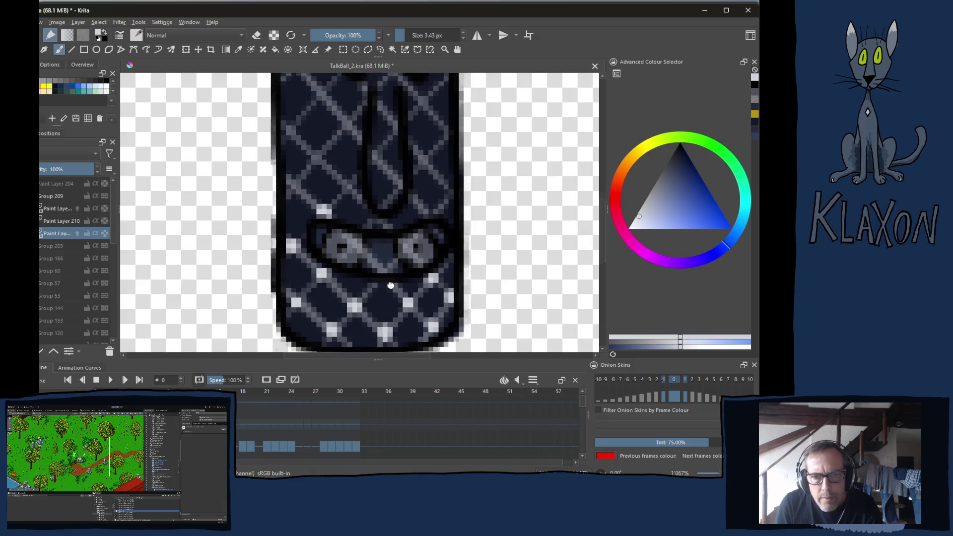
- Dot light pixels at lattice crossings around the nose, the left side and below the right eye
{"action": "left_click", "coordinate": [382, 245]}
{"action": "left_click", "coordinate": [350, 224]}
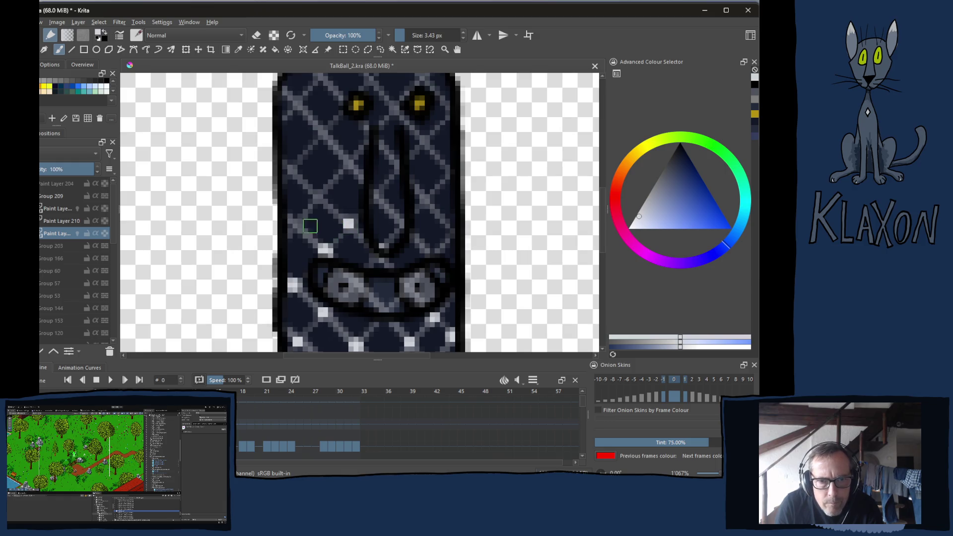
{"action": "left_click", "coordinate": [295, 223]}
{"action": "left_click", "coordinate": [318, 197]}
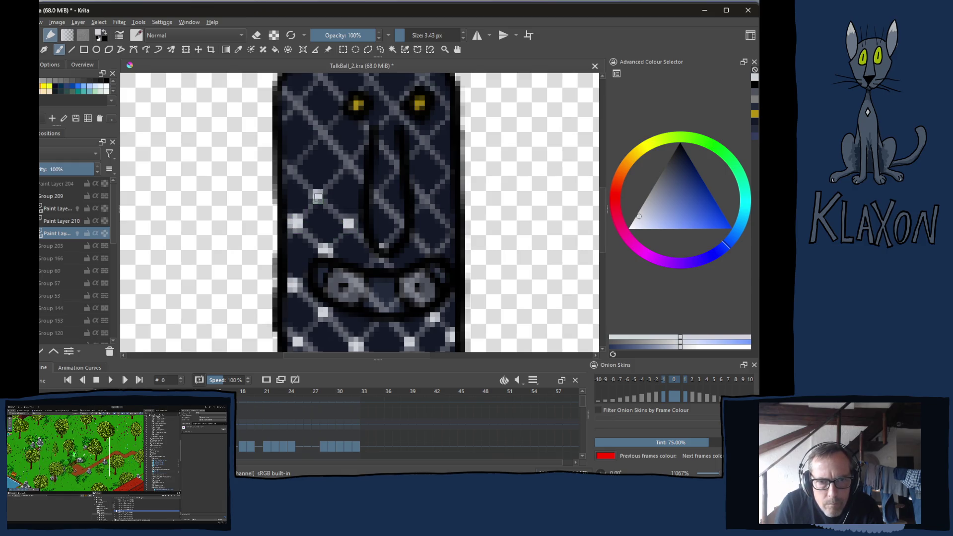
{"action": "left_click", "coordinate": [292, 169]}
{"action": "left_click", "coordinate": [322, 132]}
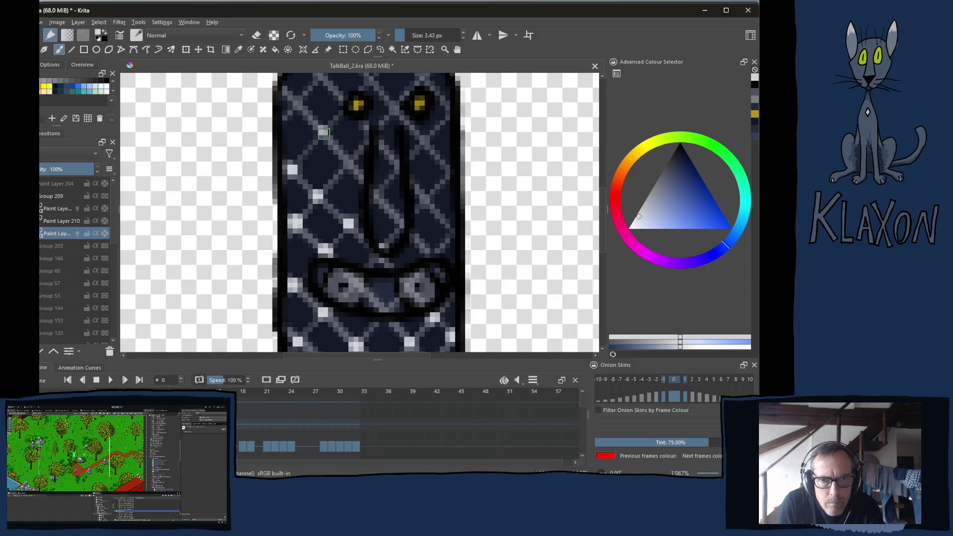
{"action": "left_click", "coordinate": [349, 164]}
{"action": "left_click", "coordinate": [378, 195]}
{"action": "left_click", "coordinate": [399, 227]}
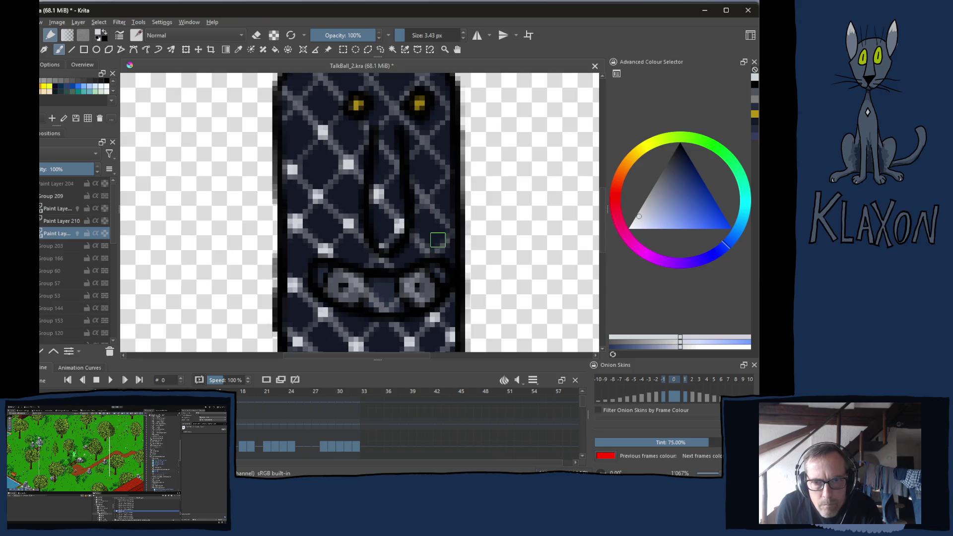
{"action": "left_click", "coordinate": [451, 232]}
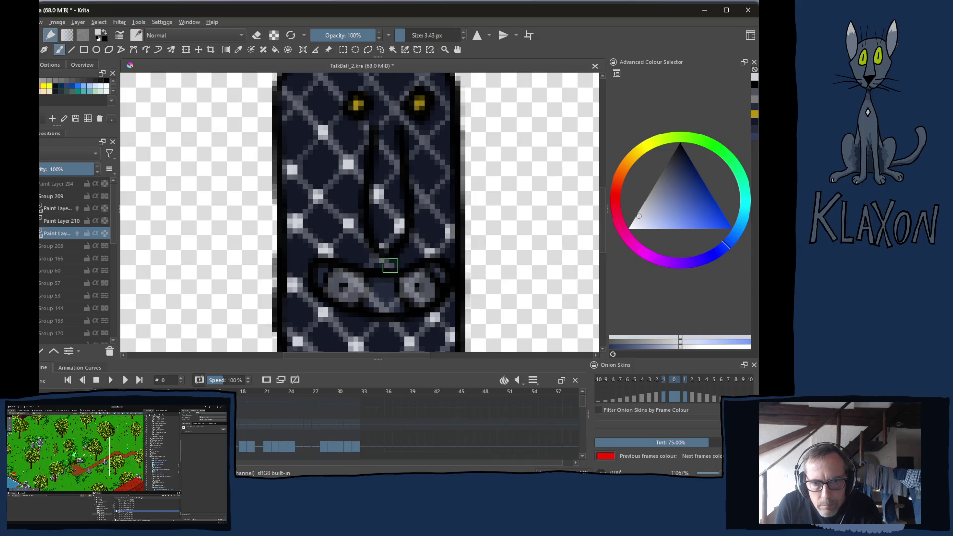
{"action": "left_click", "coordinate": [426, 201]}
{"action": "left_click", "coordinate": [446, 170]}
{"action": "left_click", "coordinate": [425, 141]}
{"action": "left_click", "coordinate": [396, 164]}
{"action": "left_click", "coordinate": [368, 133]}
- Brighten lattice crossings toward the crest and above the eyes at the top of the head
{"action": "left_click_drag", "start_coordinate": [370, 136], "coordinate": [363, 192]}
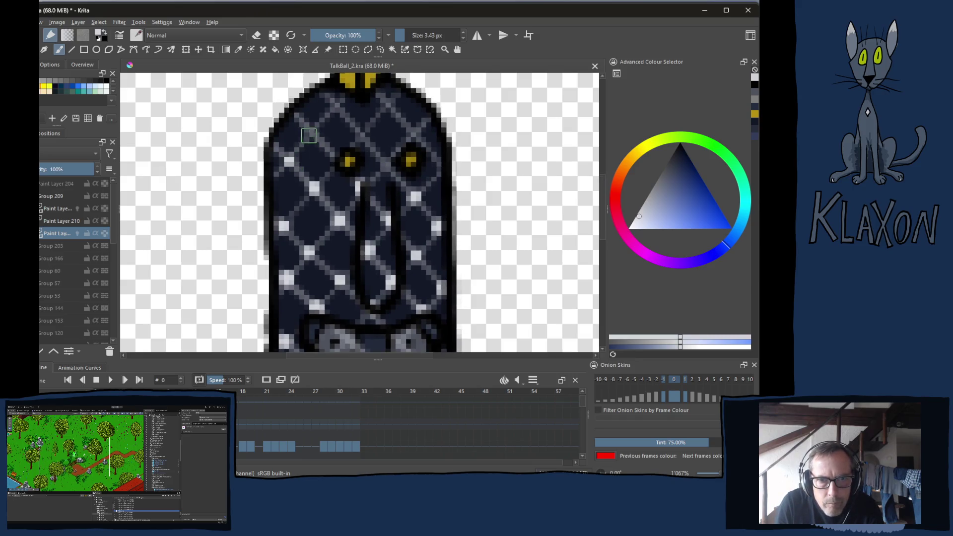
{"action": "left_click", "coordinate": [290, 159]}
{"action": "left_click", "coordinate": [311, 131]}
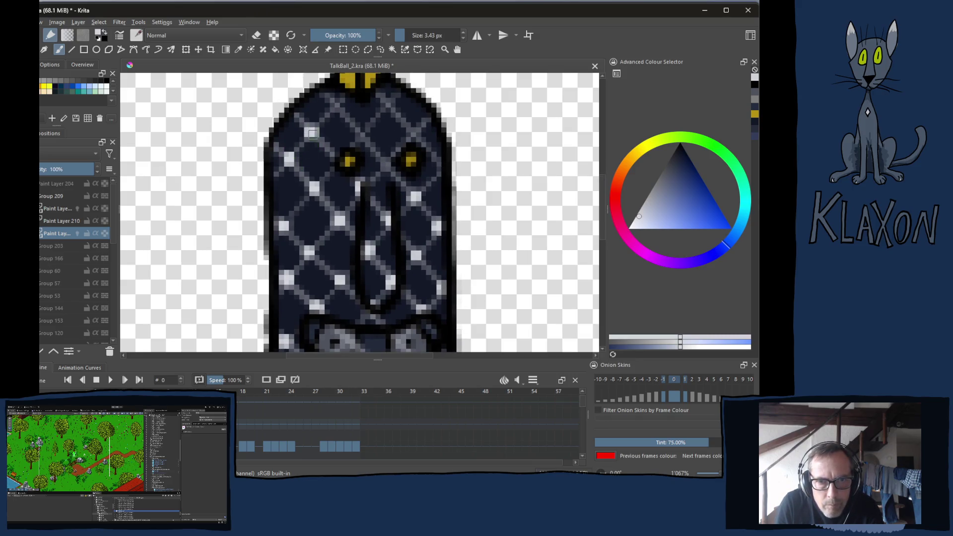
{"action": "left_click", "coordinate": [335, 105]}
{"action": "left_click", "coordinate": [364, 135]}
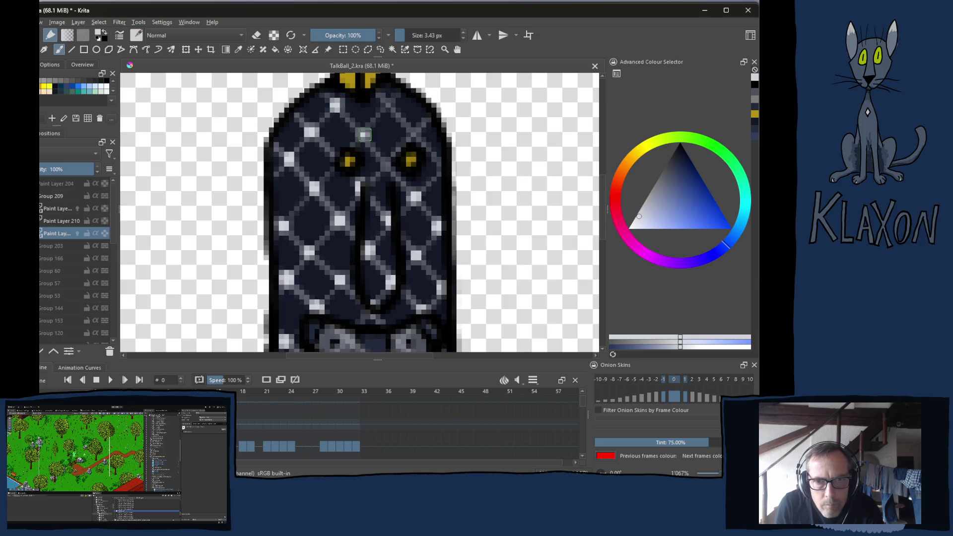
{"action": "left_click", "coordinate": [388, 106]}
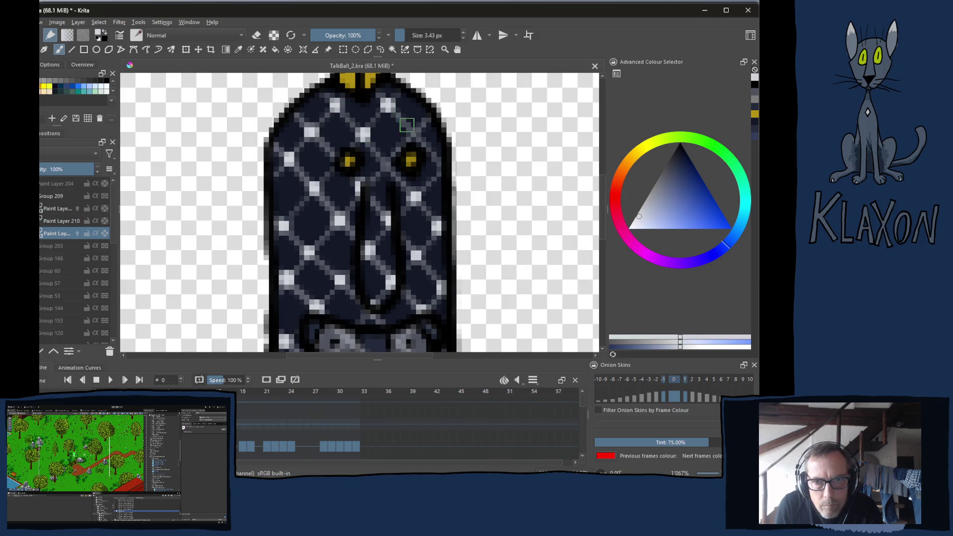
{"action": "left_click", "coordinate": [413, 132]}
{"action": "left_click", "coordinate": [385, 163]}
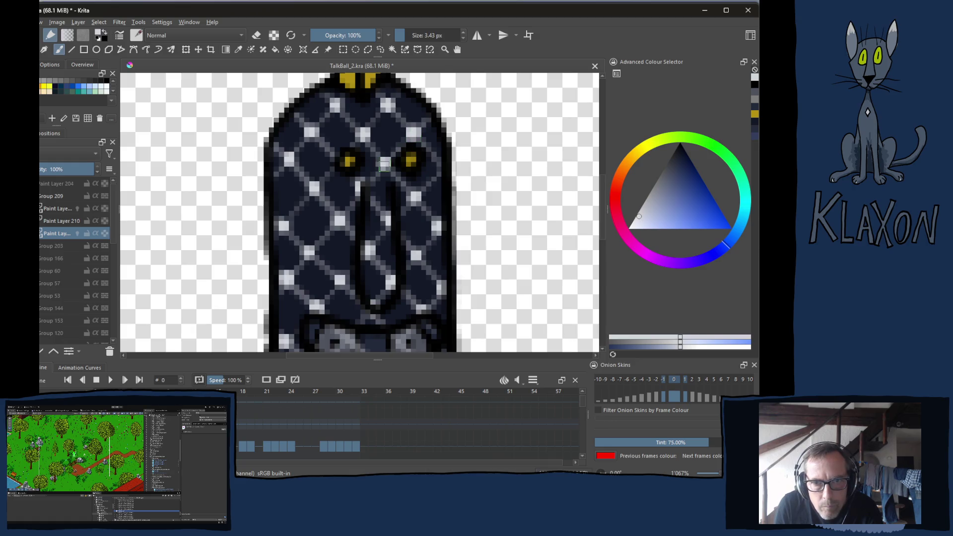
{"action": "mouse_move", "coordinate": [382, 306]}
{"action": "left_mouse_down"}
{"action": "mouse_move", "coordinate": [407, 192]}
{"action": "mouse_move", "coordinate": [370, 192]}
{"action": "left_mouse_up"}
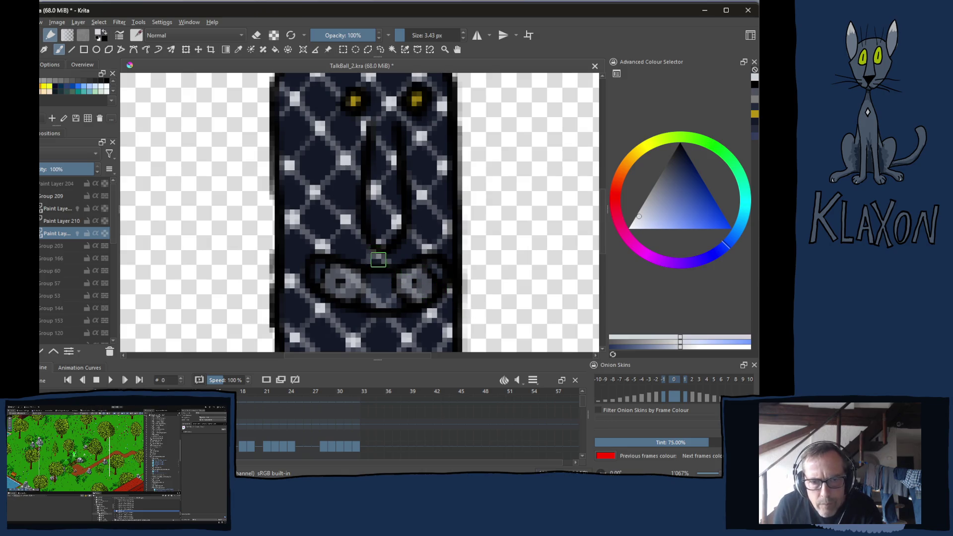
{"action": "mouse_move", "coordinate": [352, 158]}
{"action": "left_mouse_down"}
{"action": "mouse_move", "coordinate": [337, 266]}
{"action": "mouse_move", "coordinate": [286, 246]}
{"action": "left_mouse_up"}
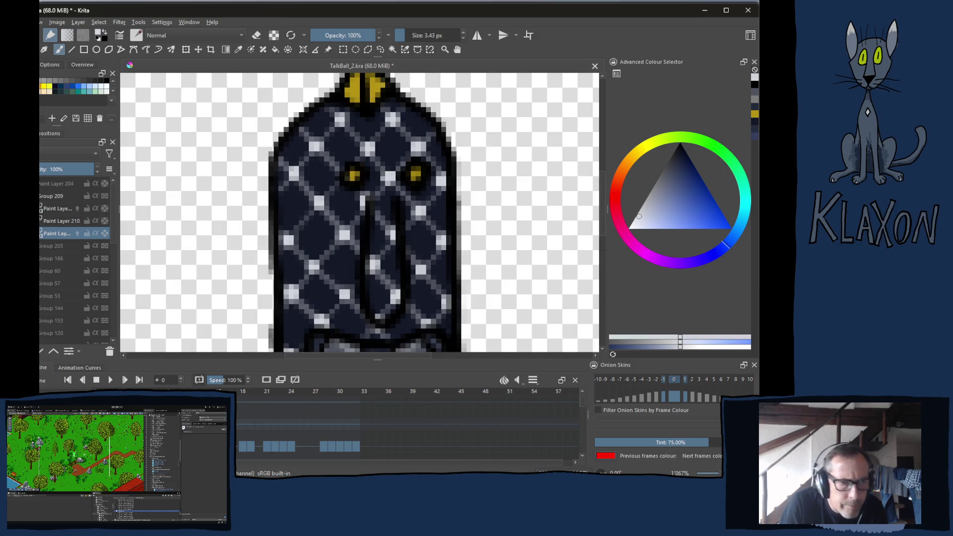
- Hide Paint Layer 210's grey lattice and zoom out to check the whole figure
{"action": "left_click", "coordinate": [41, 221]}
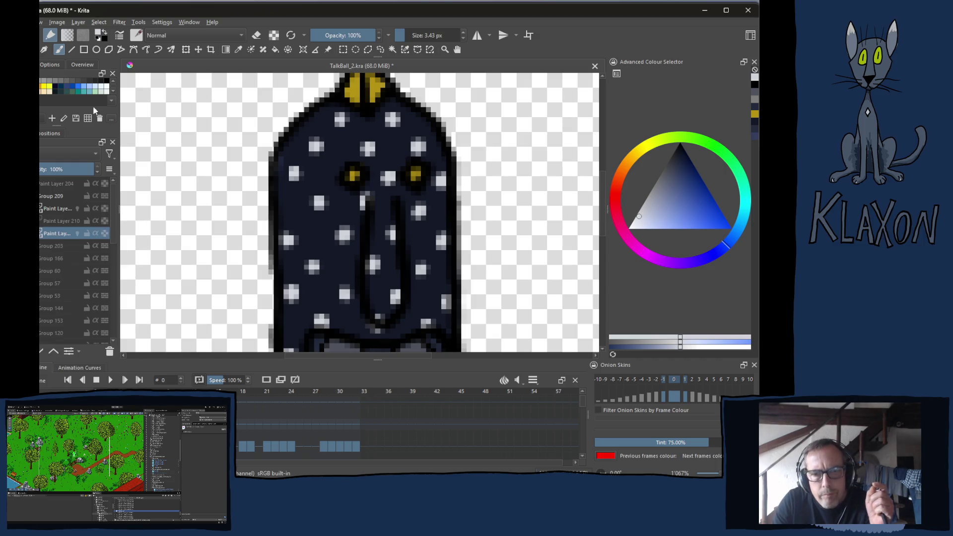
{"action": "scroll", "coordinate": [349, 229], "scroll_direction": "down", "scroll_amount": 3}
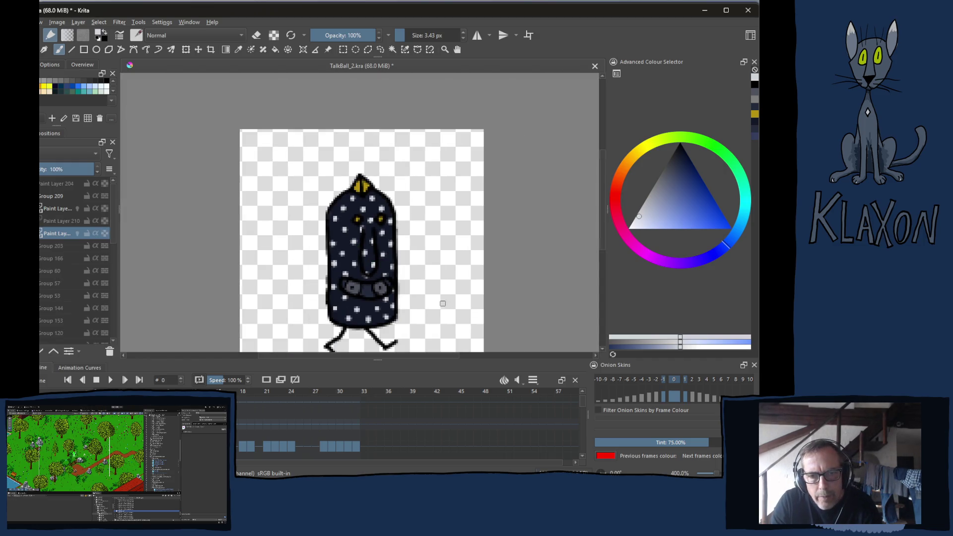
{"action": "left_click_drag", "start_coordinate": [387, 271], "coordinate": [385, 214]}
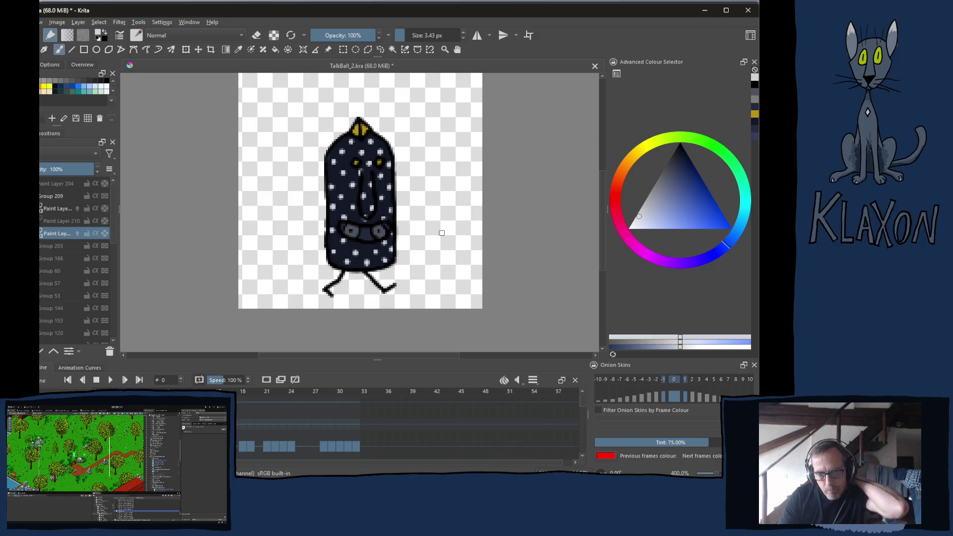
{"action": "scroll", "coordinate": [350, 140], "scroll_direction": "up", "scroll_amount": 3}
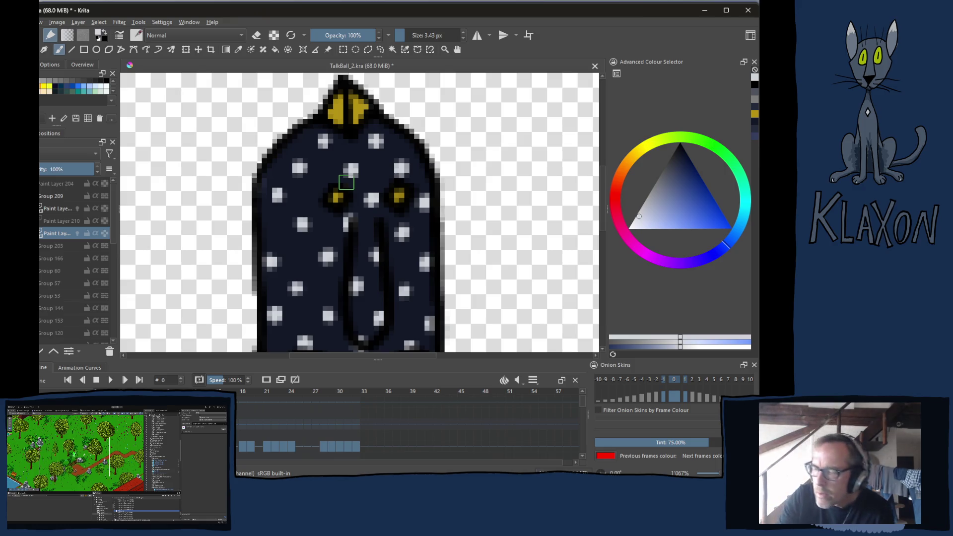
- Hide the dark dotted fill layer to show only the line art, then zoom into the face
{"action": "key", "text": "minus"}
{"action": "key", "text": "minus"}
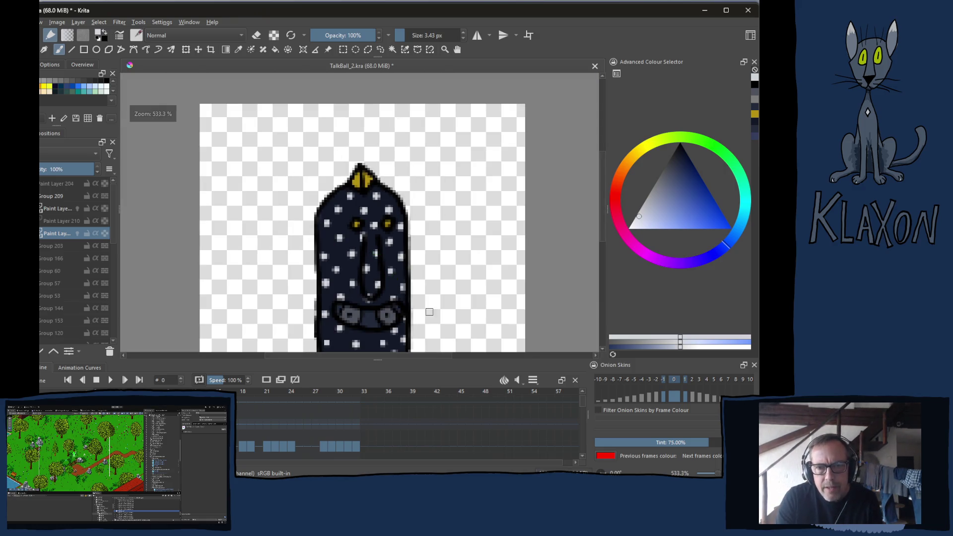
{"action": "left_click", "coordinate": [52, 209]}
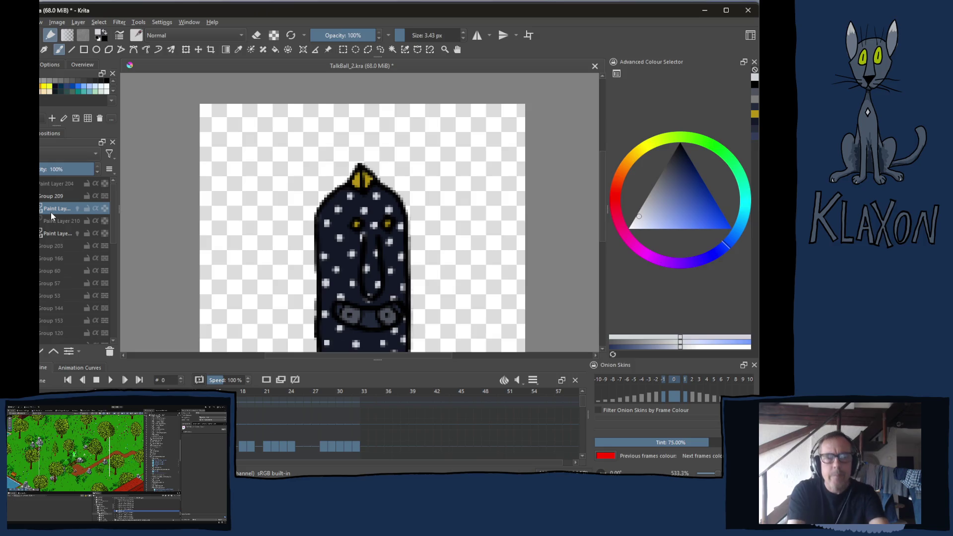
{"action": "mouse_move", "coordinate": [50, 212]}
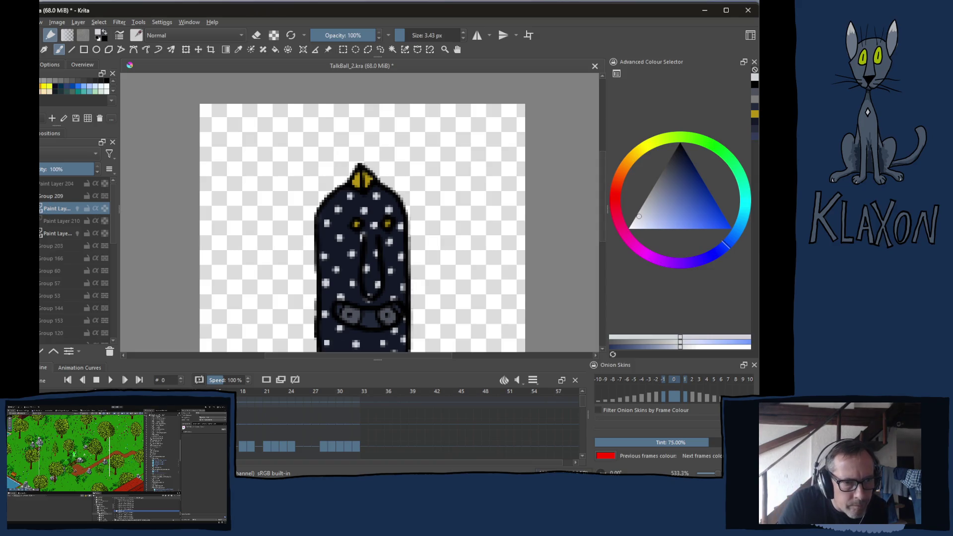
{"action": "left_click", "coordinate": [78, 233]}
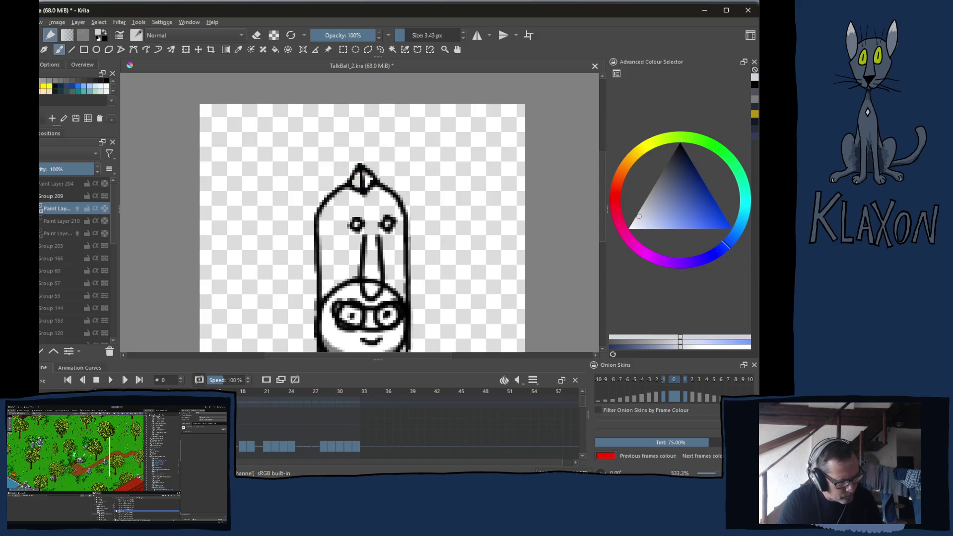
{"action": "mouse_move", "coordinate": [62, 233]}
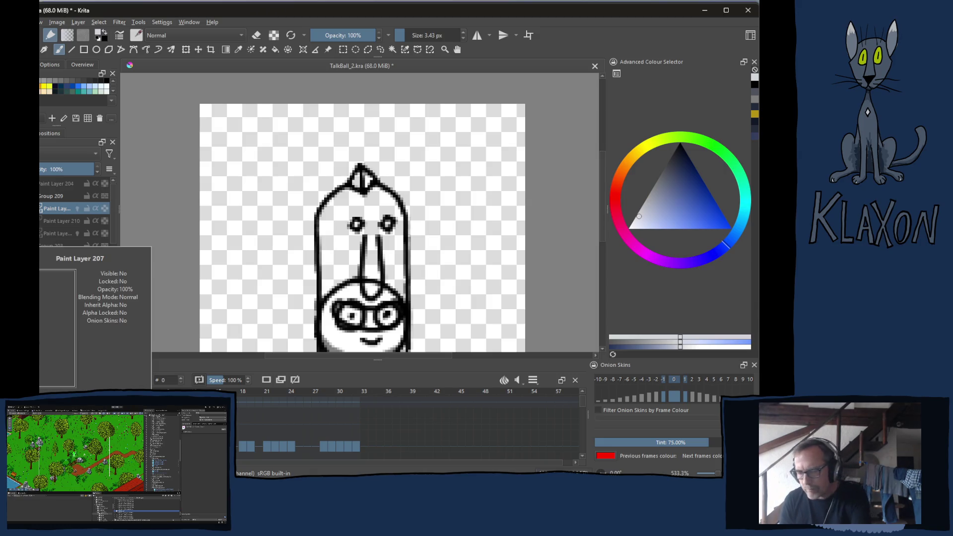
{"action": "key", "text": "plus"}
{"action": "key", "text": "plus"}
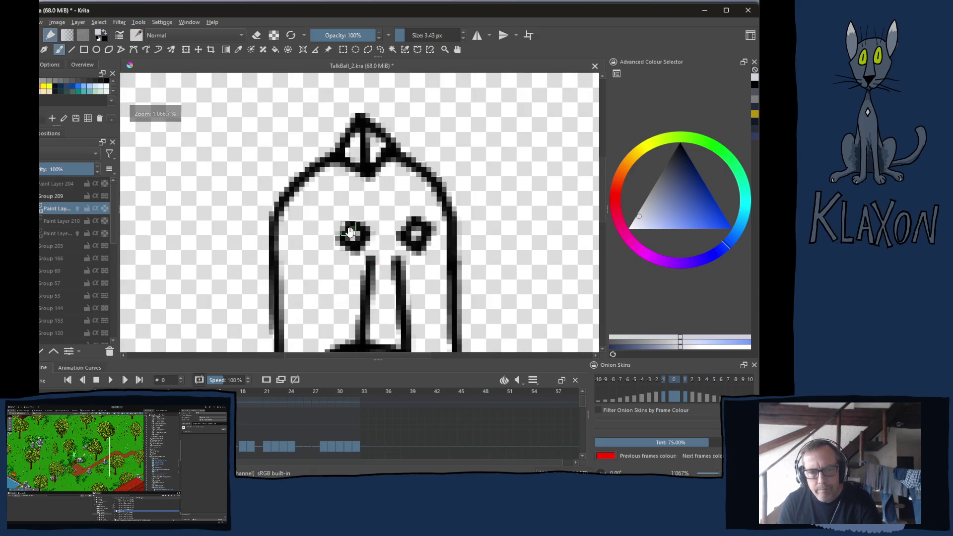
{"action": "left_click_drag", "start_coordinate": [350, 231], "coordinate": [323, 107]}
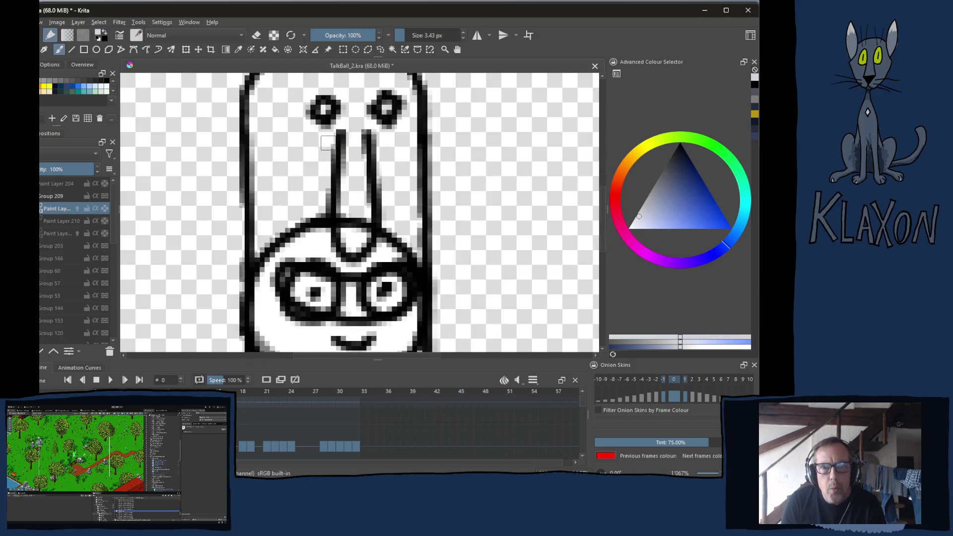
- Erase the long nose stalk lines, re-show the fill layer, and erase the dark halo around the left eye
{"action": "key", "text": "e"}
{"action": "mouse_move", "coordinate": [331, 105]}
{"action": "left_mouse_down"}
{"action": "mouse_move", "coordinate": [321, 114]}
{"action": "mouse_move", "coordinate": [342, 159]}
{"action": "mouse_move", "coordinate": [382, 182]}
{"action": "left_mouse_up"}
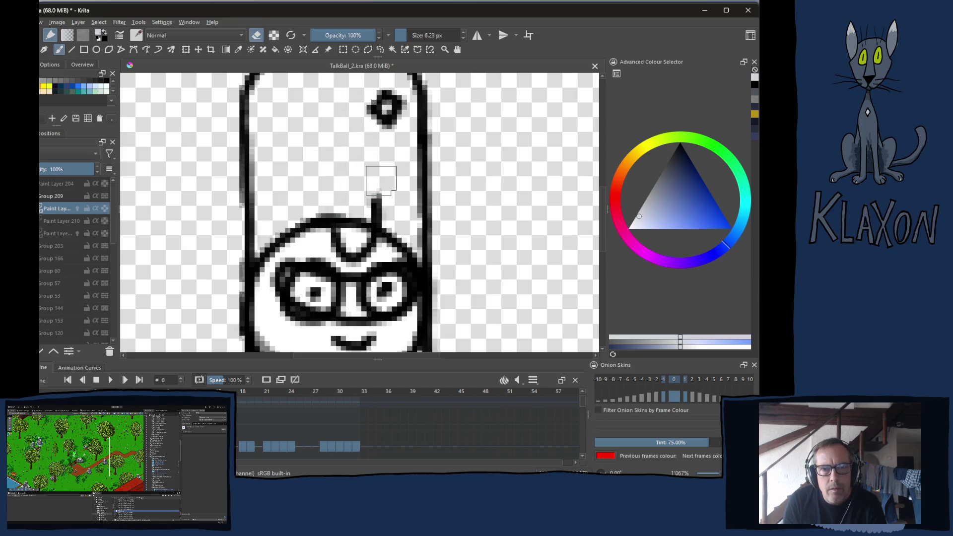
{"action": "key", "text": "ctrl+z"}
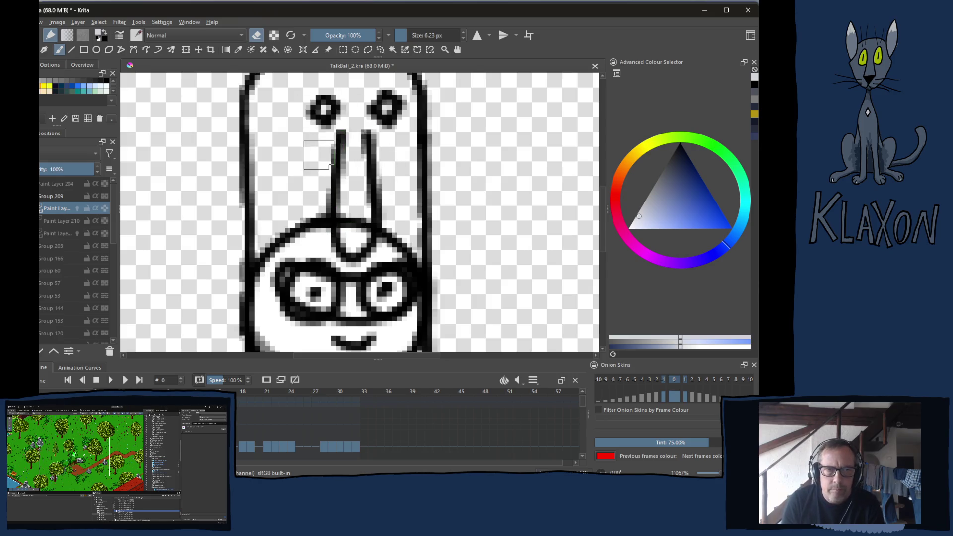
{"action": "mouse_move", "coordinate": [340, 130]}
{"action": "left_mouse_down"}
{"action": "mouse_move", "coordinate": [334, 209]}
{"action": "mouse_move", "coordinate": [355, 245]}
{"action": "mouse_move", "coordinate": [370, 245]}
{"action": "mouse_move", "coordinate": [352, 258]}
{"action": "mouse_move", "coordinate": [377, 219]}
{"action": "mouse_move", "coordinate": [370, 149]}
{"action": "mouse_move", "coordinate": [345, 155]}
{"action": "mouse_move", "coordinate": [345, 238]}
{"action": "left_mouse_up"}
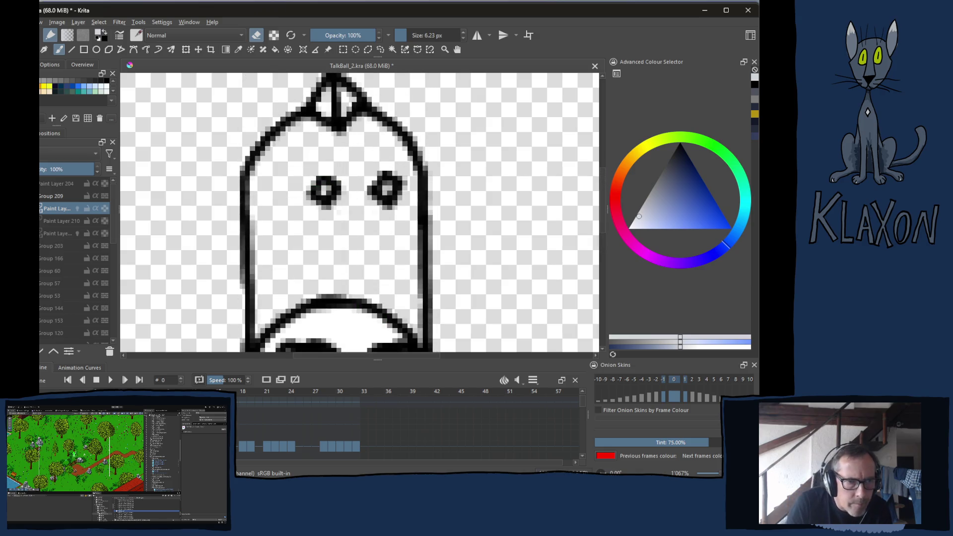
{"action": "left_click", "coordinate": [41, 233]}
{"action": "mouse_move", "coordinate": [329, 197]}
{"action": "left_mouse_down"}
{"action": "mouse_move", "coordinate": [313, 181]}
{"action": "mouse_move", "coordinate": [385, 199]}
{"action": "left_mouse_up"}
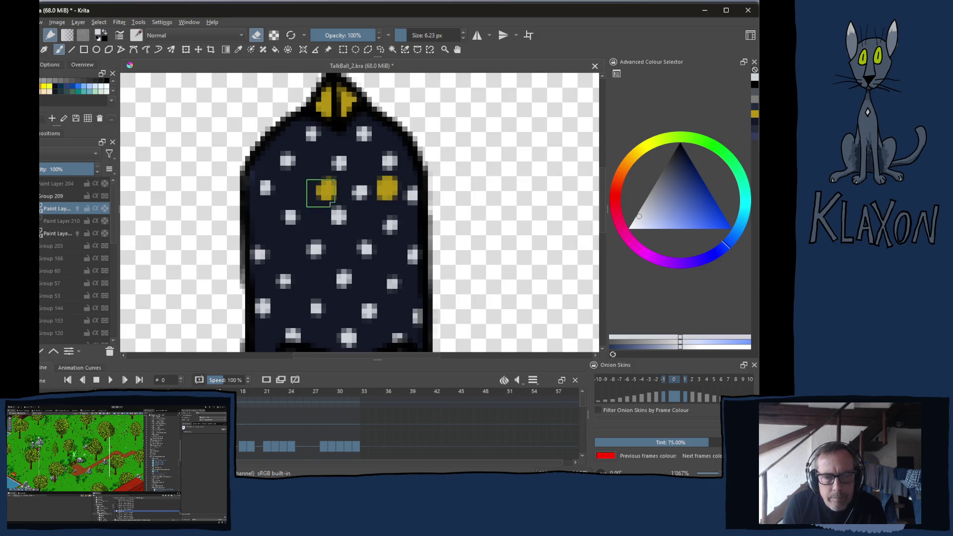
- Pick a dark colour, shrink the brush, and sketch dark outline strokes beside both eyes
{"action": "right_click", "coordinate": [321, 193]}
{"action": "left_click", "coordinate": [323, 144]}
{"action": "key", "text": "bracketleft"}
{"action": "key", "text": "bracketleft"}
{"action": "key", "text": "bracketleft"}
{"action": "left_click_drag", "start_coordinate": [338, 203], "coordinate": [322, 206]}
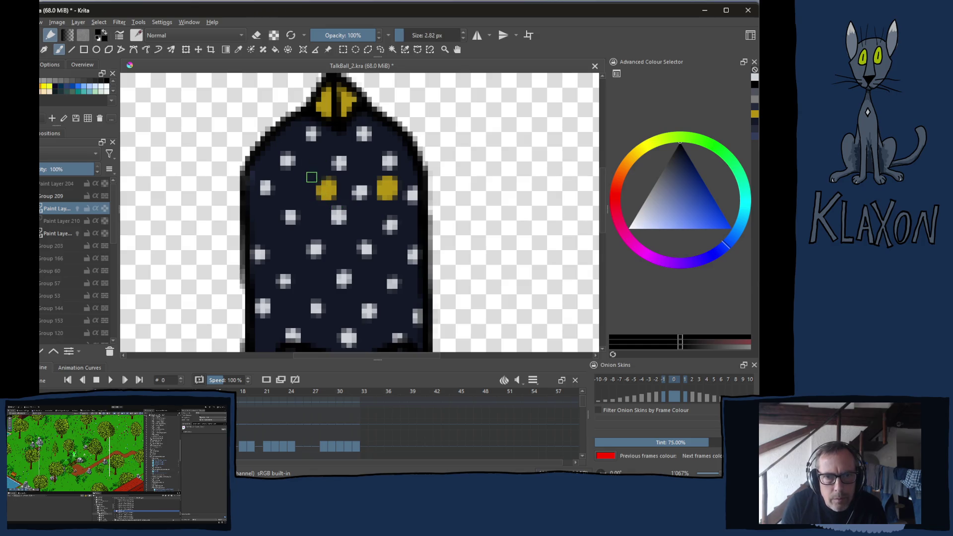
{"action": "left_click_drag", "start_coordinate": [323, 173], "coordinate": [312, 181]}
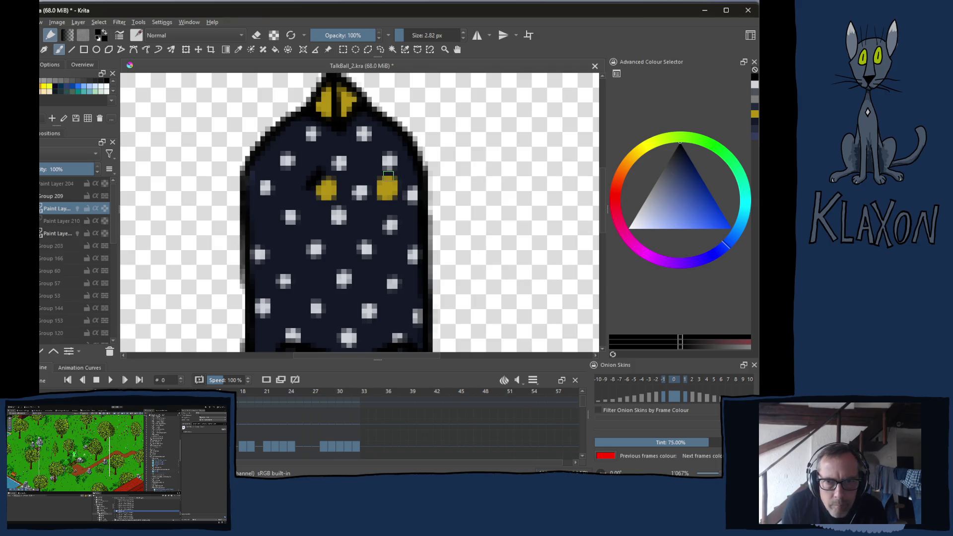
{"action": "left_click_drag", "start_coordinate": [383, 174], "coordinate": [372, 190]}
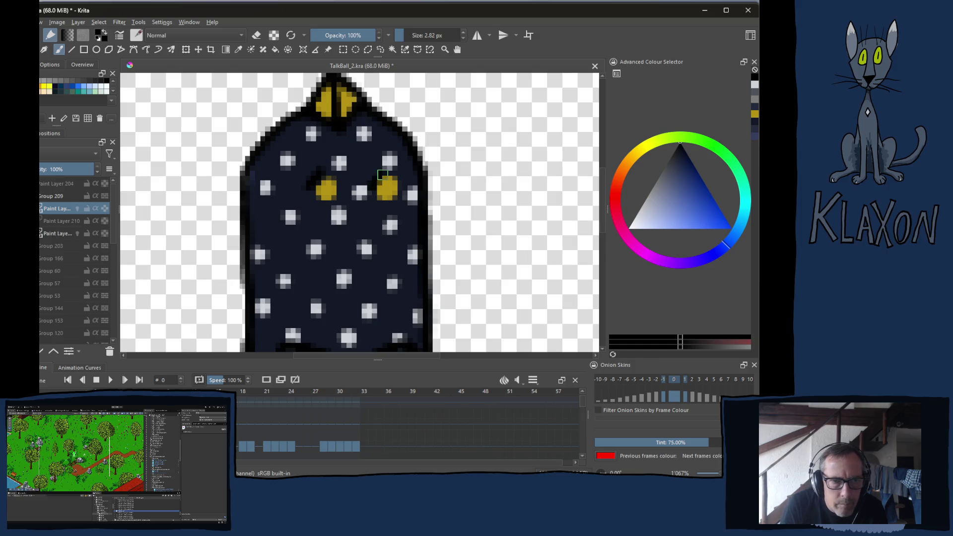
- With the fill layer hidden, redraw both eye outlines, erase stray pixels, and reselect the fill layer
{"action": "left_click", "coordinate": [77, 234]}
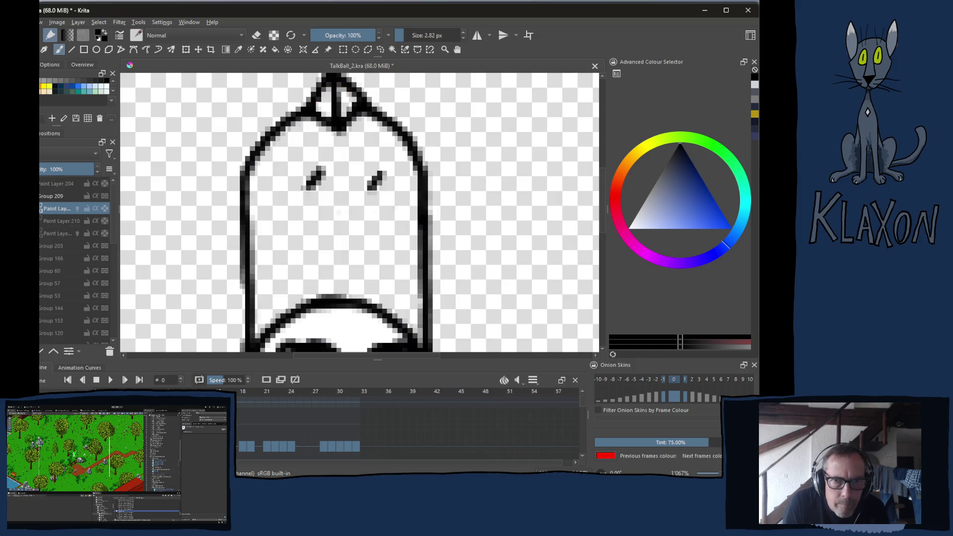
{"action": "mouse_move", "coordinate": [310, 192]}
{"action": "left_mouse_down"}
{"action": "mouse_move", "coordinate": [331, 204]}
{"action": "mouse_move", "coordinate": [341, 184]}
{"action": "mouse_move", "coordinate": [324, 173]}
{"action": "mouse_move", "coordinate": [395, 207]}
{"action": "left_mouse_up"}
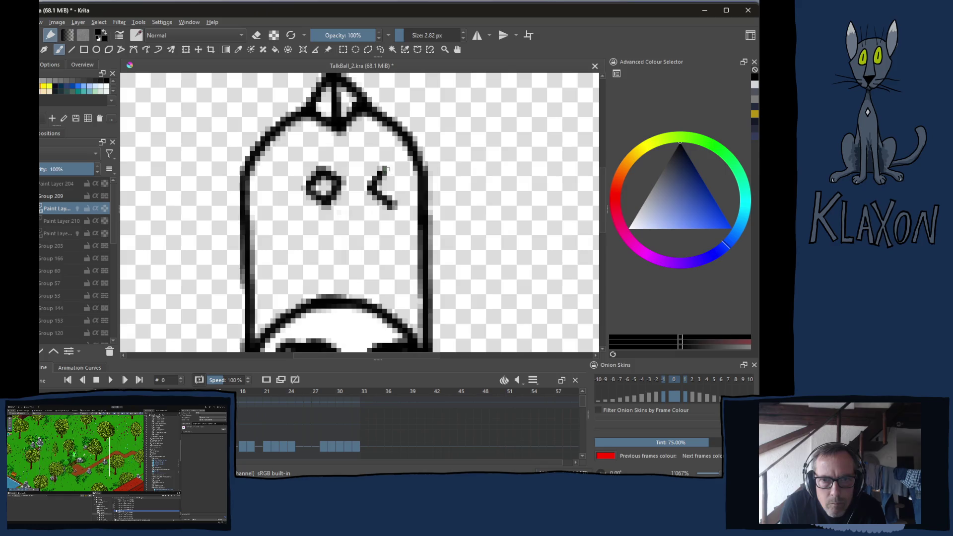
{"action": "mouse_move", "coordinate": [390, 169]}
{"action": "left_mouse_down"}
{"action": "mouse_move", "coordinate": [405, 187]}
{"action": "mouse_move", "coordinate": [391, 202]}
{"action": "mouse_move", "coordinate": [397, 206]}
{"action": "left_mouse_up"}
{"action": "key", "text": "e"}
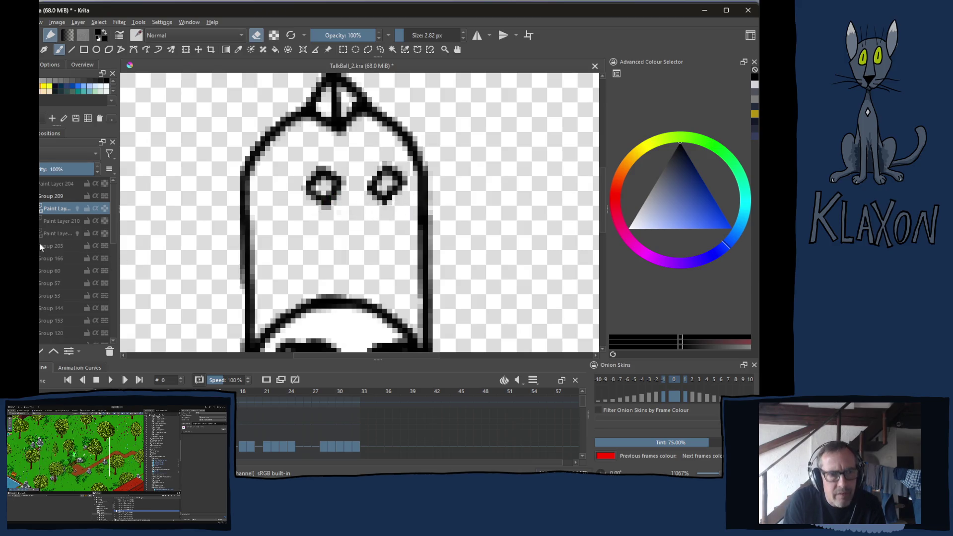
{"action": "left_click", "coordinate": [54, 234]}
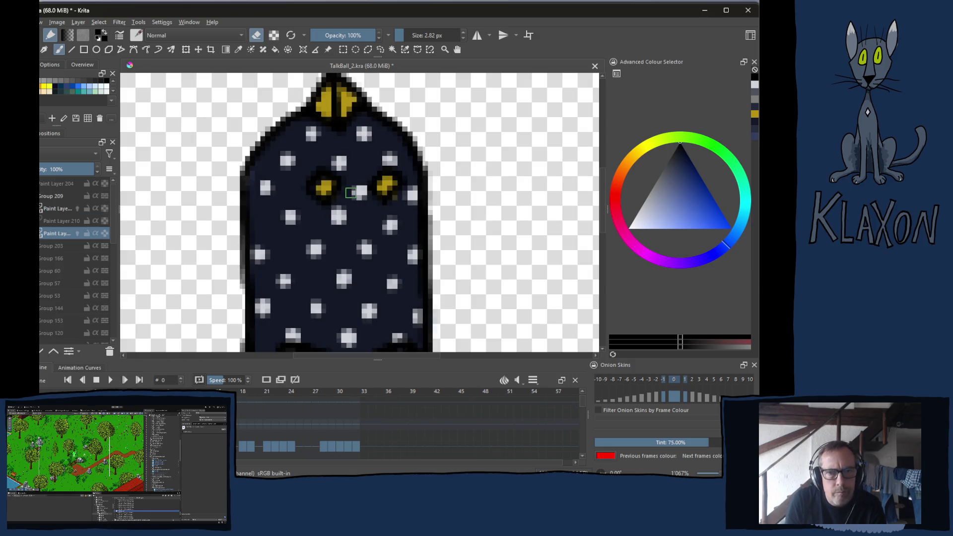
- Fill the left eye with yellow and add a touch of sampled navy near the eye
{"action": "right_click", "coordinate": [330, 213]}
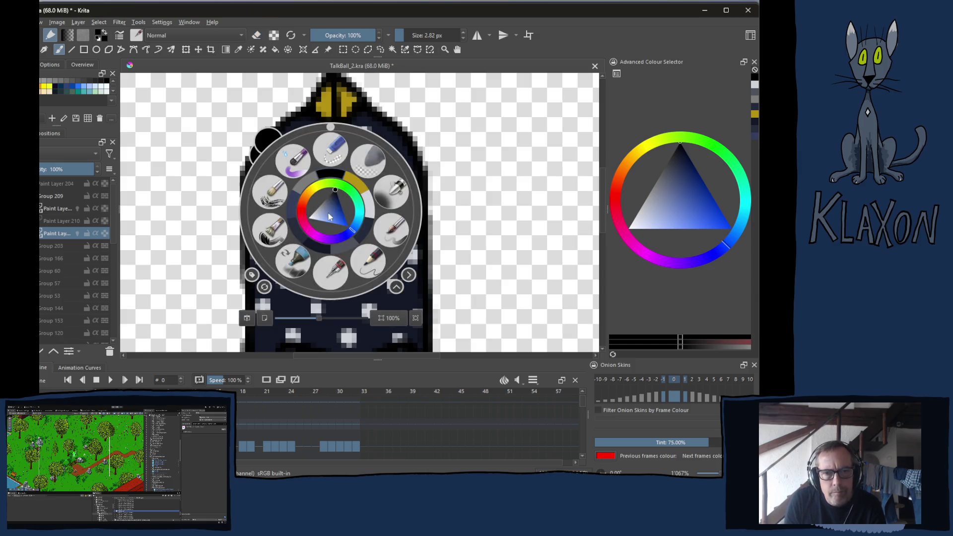
{"action": "left_click", "coordinate": [351, 178]}
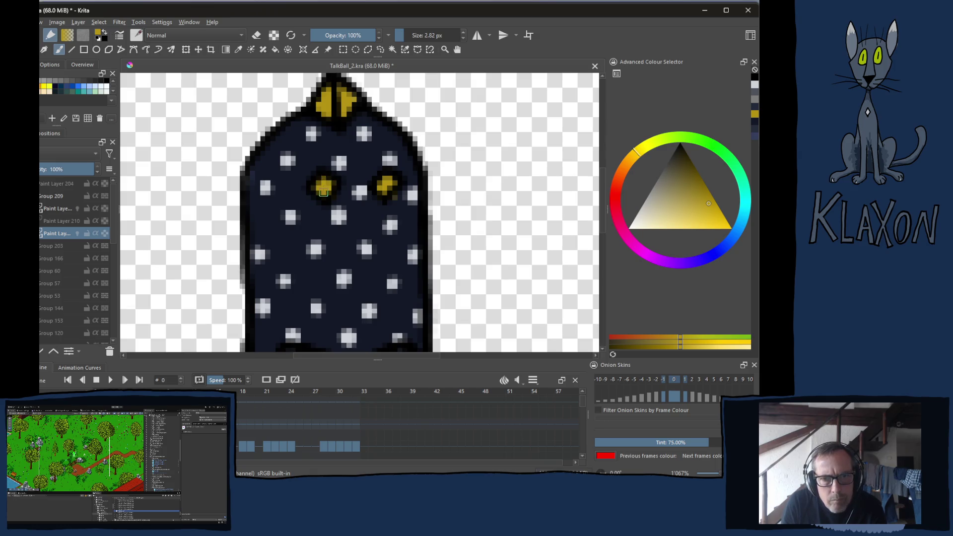
{"action": "left_click", "coordinate": [323, 193]}
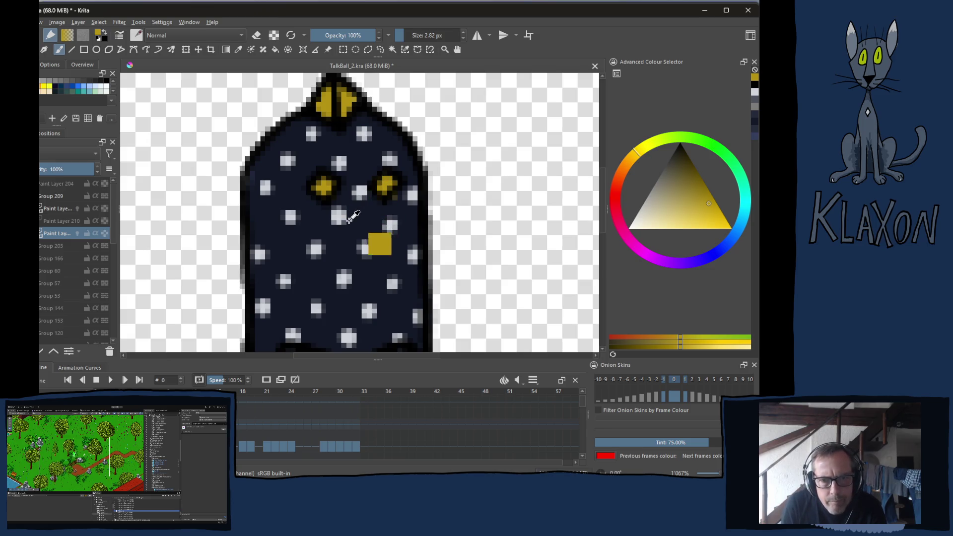
{"action": "left_click", "coordinate": [380, 243], "text": "ctrl"}
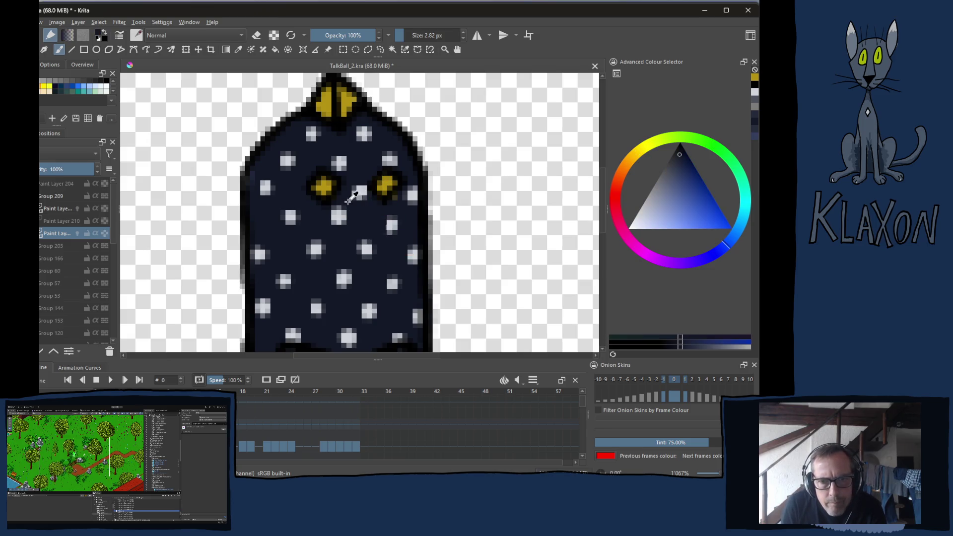
{"action": "left_click", "coordinate": [393, 204]}
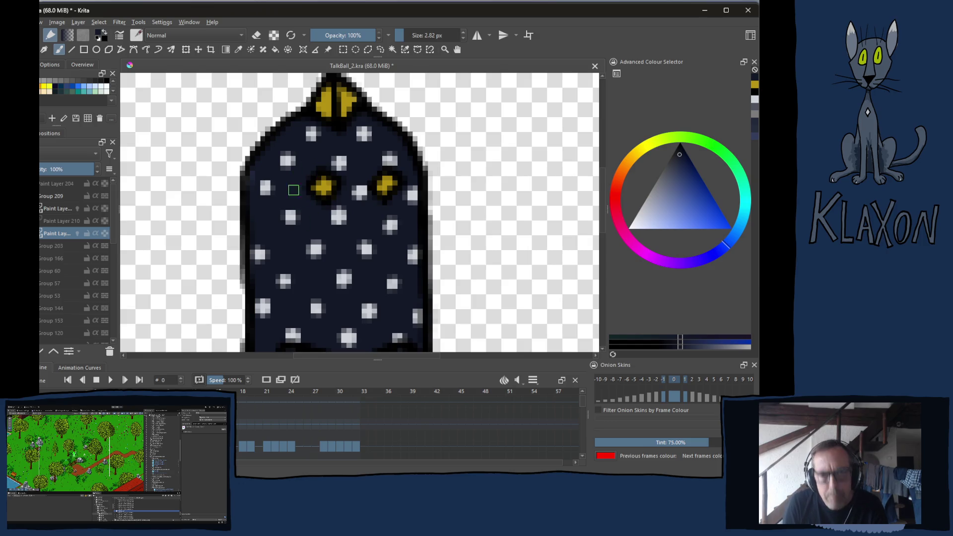
{"action": "key", "text": "e"}
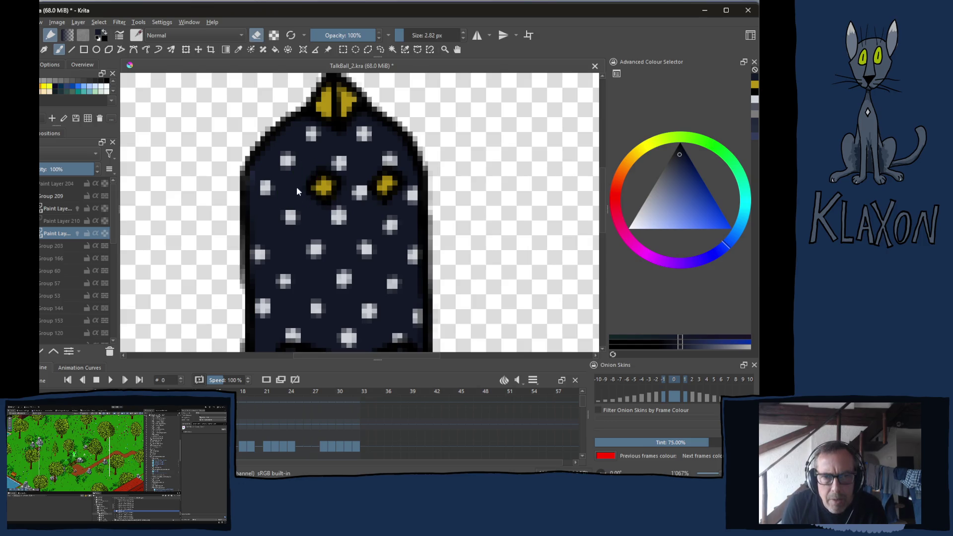
- Paint lighter yellow highlights on the right half of the crest and the left eye
{"action": "right_click", "coordinate": [297, 189]}
{"action": "left_click", "coordinate": [318, 163]}
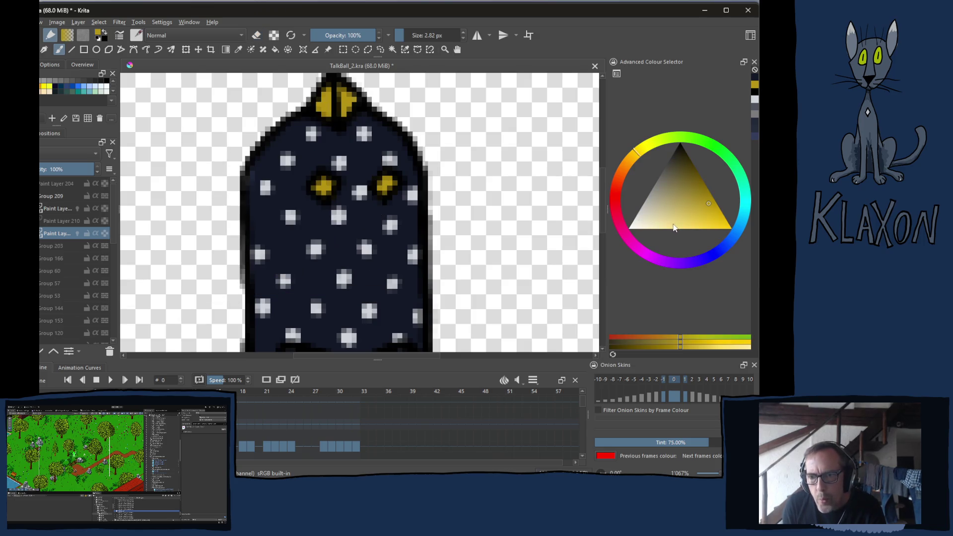
{"action": "left_click", "coordinate": [728, 347]}
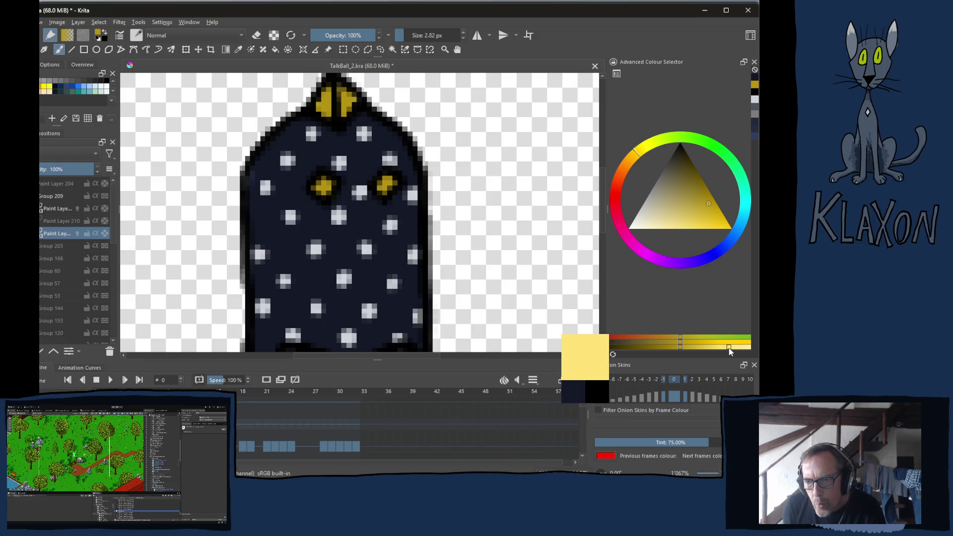
{"action": "mouse_move", "coordinate": [342, 90]}
{"action": "left_mouse_down"}
{"action": "mouse_move", "coordinate": [344, 102]}
{"action": "mouse_move", "coordinate": [353, 99]}
{"action": "mouse_move", "coordinate": [347, 115]}
{"action": "left_mouse_up"}
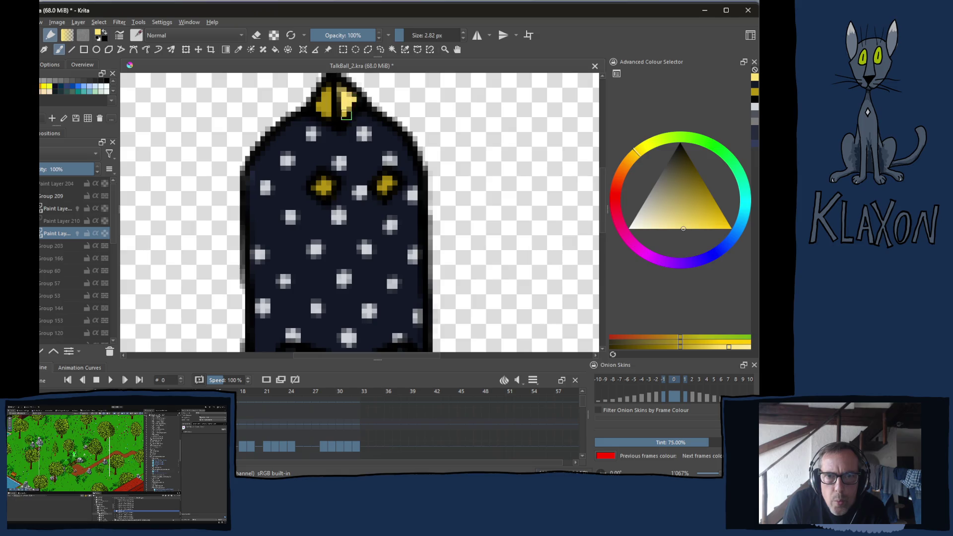
{"action": "left_click_drag", "start_coordinate": [323, 182], "coordinate": [332, 184]}
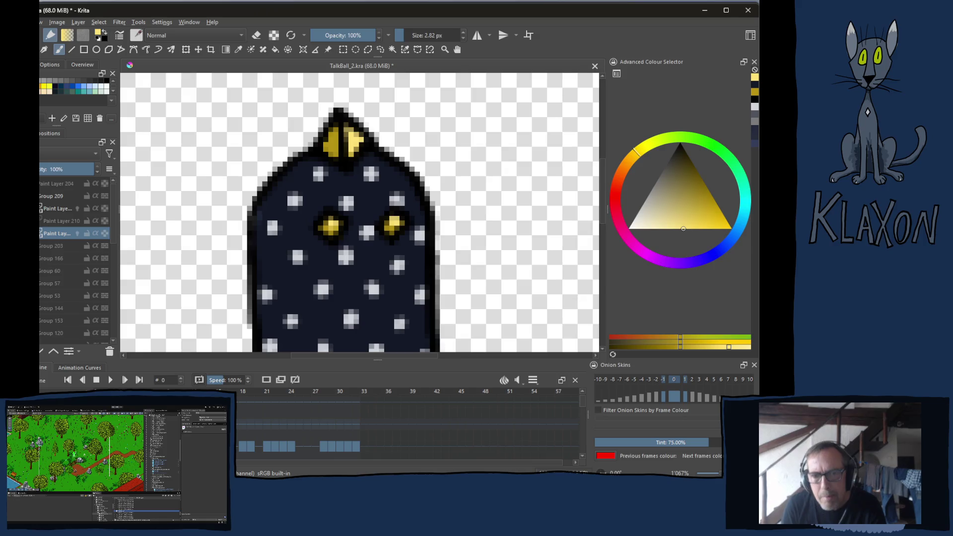
- Sample the navy, choose a slightly different dark blue, and touch up the body
{"action": "left_click", "coordinate": [304, 235], "text": "ctrl"}
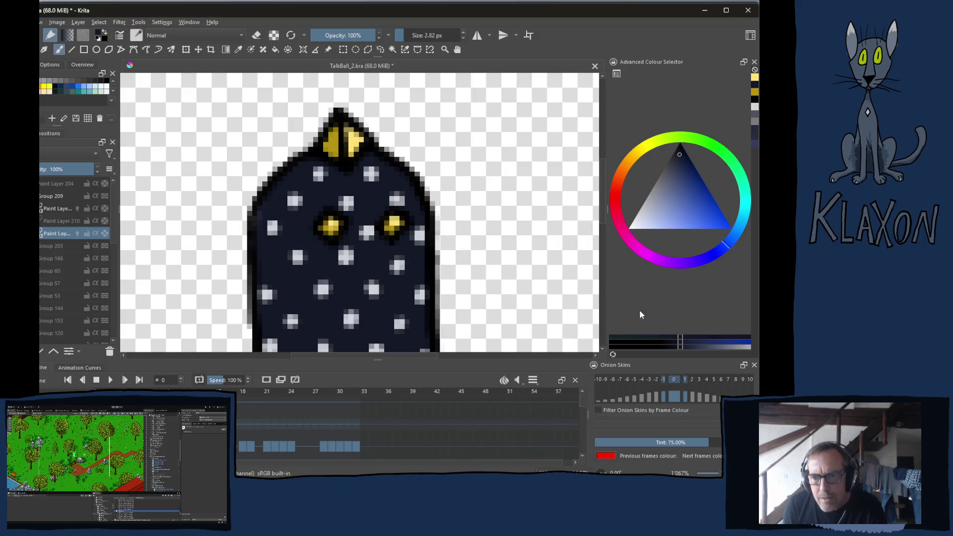
{"action": "left_click", "coordinate": [664, 346]}
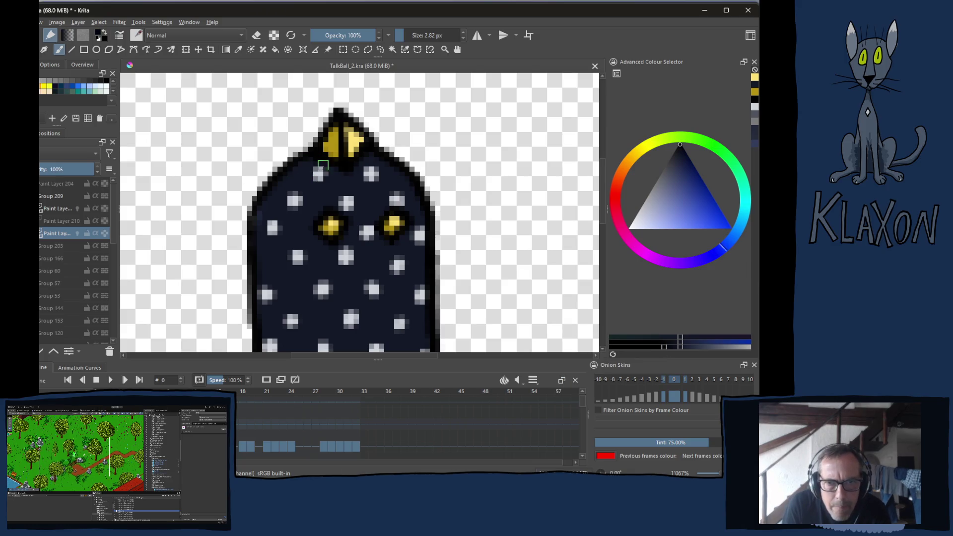
{"action": "left_click_drag", "start_coordinate": [322, 163], "coordinate": [344, 177]}
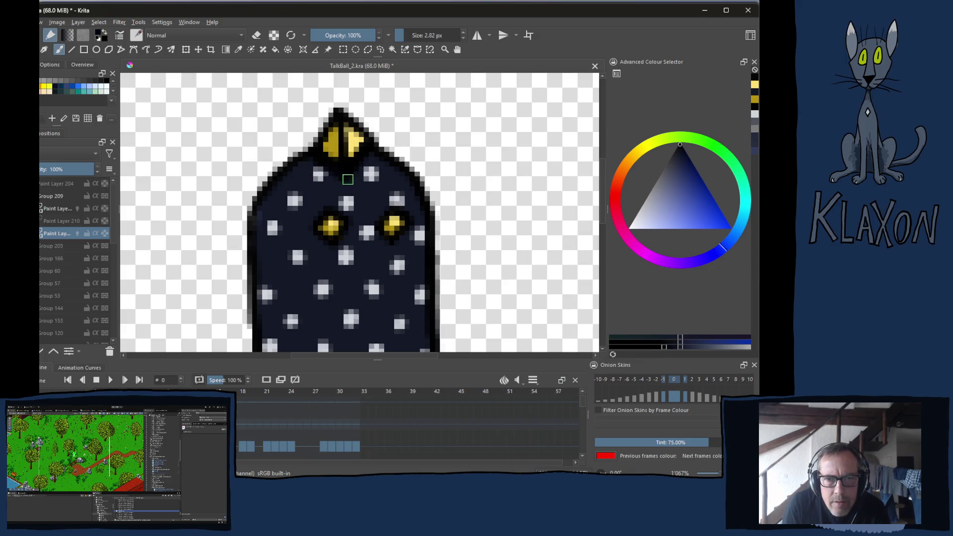
{"action": "key", "text": "ctrl"}
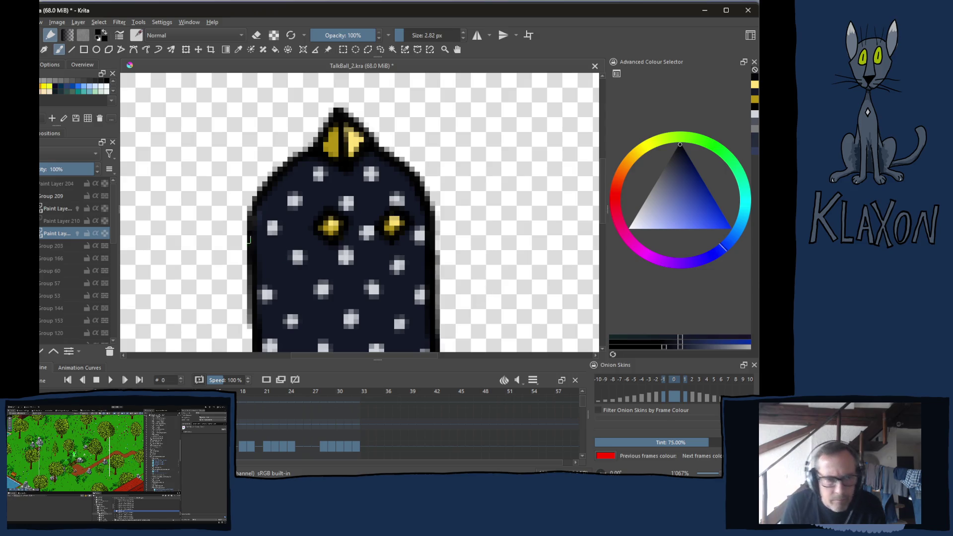
{"action": "left_click", "coordinate": [62, 221]}
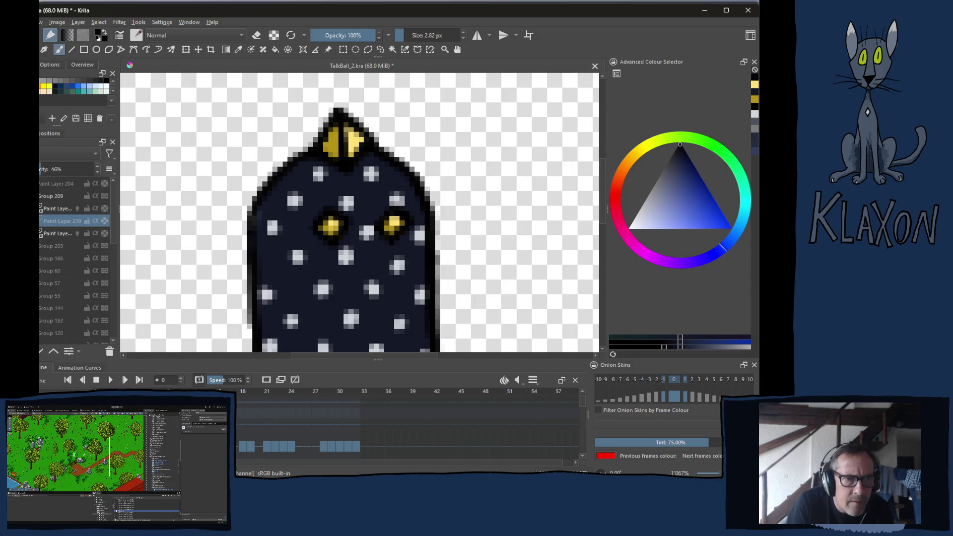
- Set Paint Layer 210's opacity to 50%
{"action": "double_click", "coordinate": [56, 168]}
{"action": "type", "text": "50"}
{"action": "key", "text": "Return"}
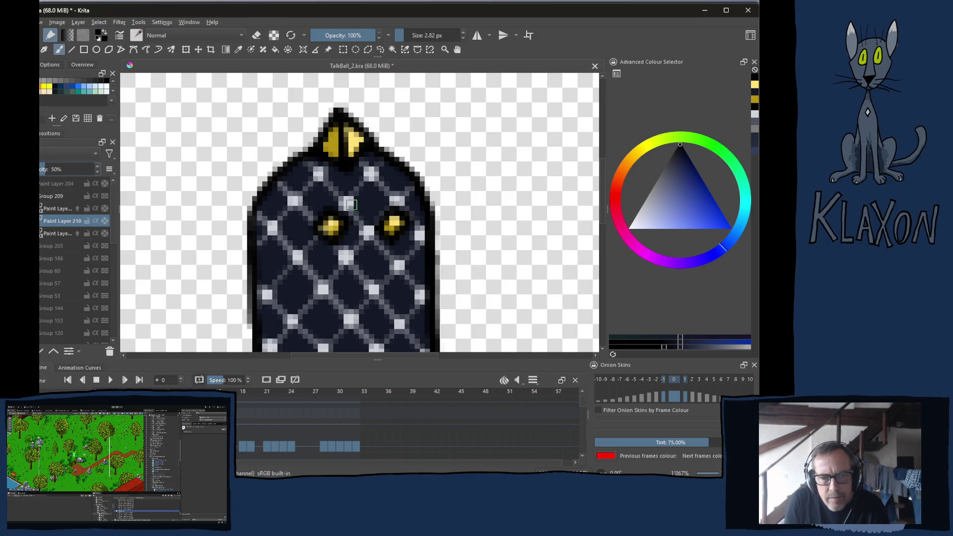
- Erase the grey lattice lines around the eyes and across the body
{"action": "key", "text": "e"}
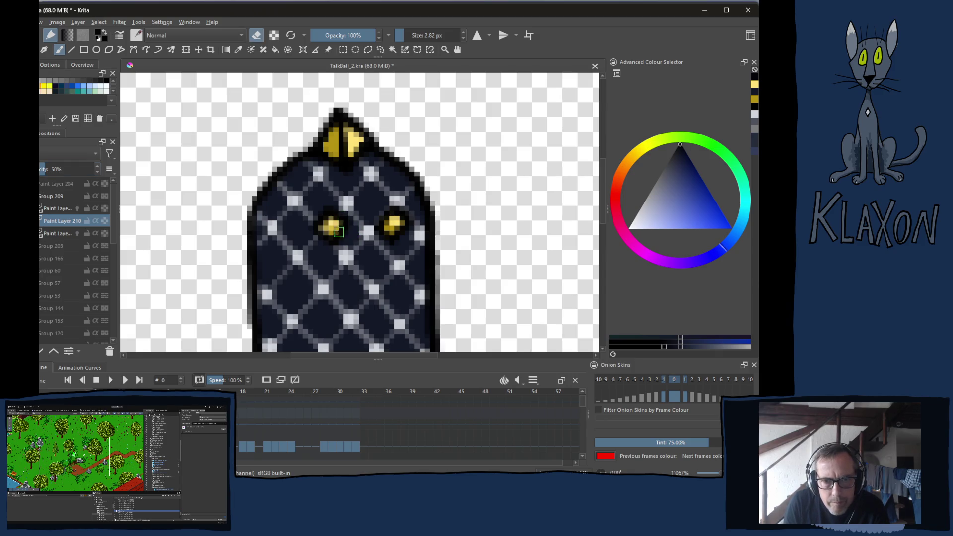
{"action": "mouse_move", "coordinate": [339, 232]}
{"action": "left_mouse_down"}
{"action": "mouse_move", "coordinate": [357, 218]}
{"action": "mouse_move", "coordinate": [278, 188]}
{"action": "mouse_move", "coordinate": [253, 278]}
{"action": "mouse_move", "coordinate": [361, 278]}
{"action": "mouse_move", "coordinate": [381, 300]}
{"action": "mouse_move", "coordinate": [388, 152]}
{"action": "mouse_move", "coordinate": [354, 159]}
{"action": "mouse_move", "coordinate": [367, 198]}
{"action": "mouse_move", "coordinate": [330, 251]}
{"action": "mouse_move", "coordinate": [366, 314]}
{"action": "mouse_move", "coordinate": [443, 294]}
{"action": "left_mouse_up"}
{"action": "left_click_drag", "start_coordinate": [365, 281], "coordinate": [389, 135]}
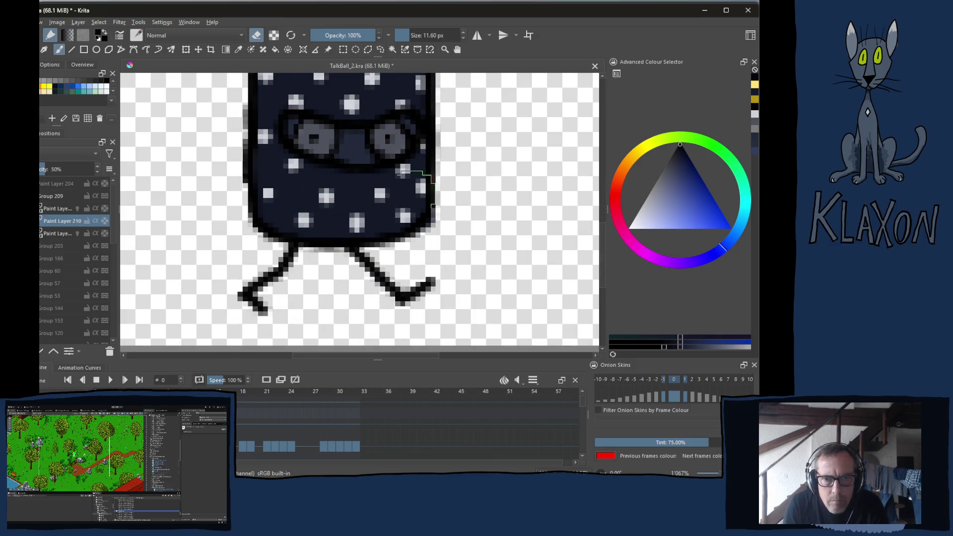
{"action": "mouse_move", "coordinate": [361, 90]}
{"action": "left_mouse_down"}
{"action": "mouse_move", "coordinate": [377, 164]}
{"action": "mouse_move", "coordinate": [372, 210]}
{"action": "left_mouse_up"}
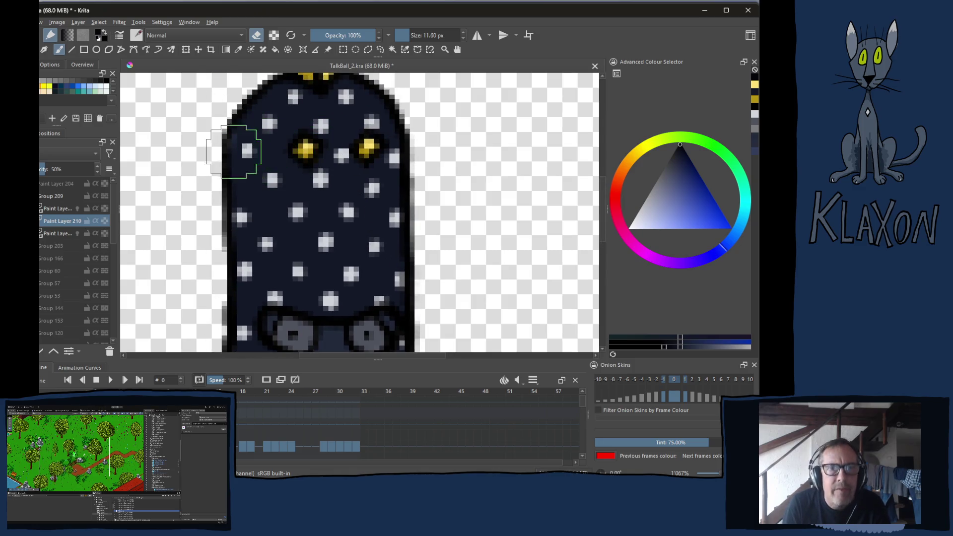
{"action": "left_click", "coordinate": [60, 234]}
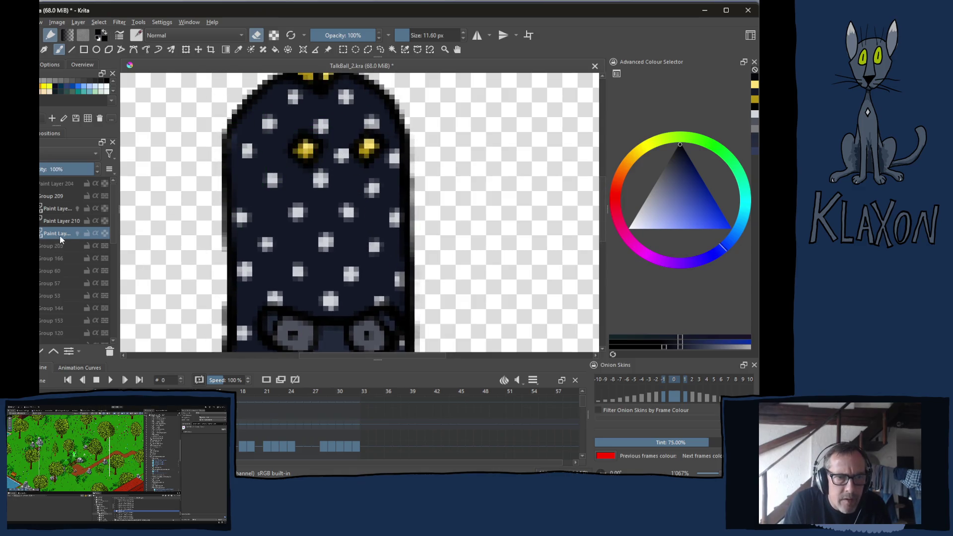
{"action": "left_click", "coordinate": [260, 213], "text": "ctrl"}
{"action": "left_click_drag", "start_coordinate": [273, 215], "coordinate": [240, 221], "text": "shift"}
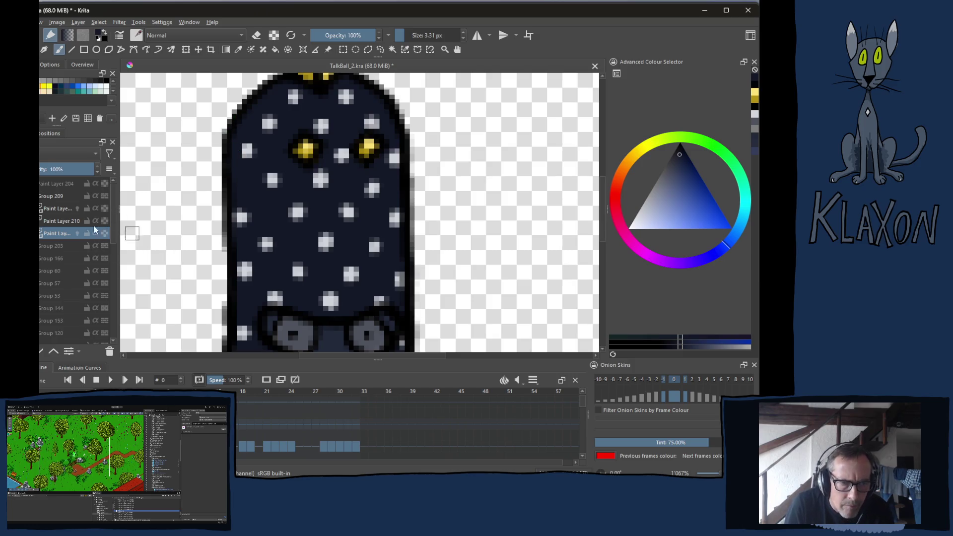
{"action": "left_click", "coordinate": [60, 221]}
{"action": "right_click", "coordinate": [268, 204]}
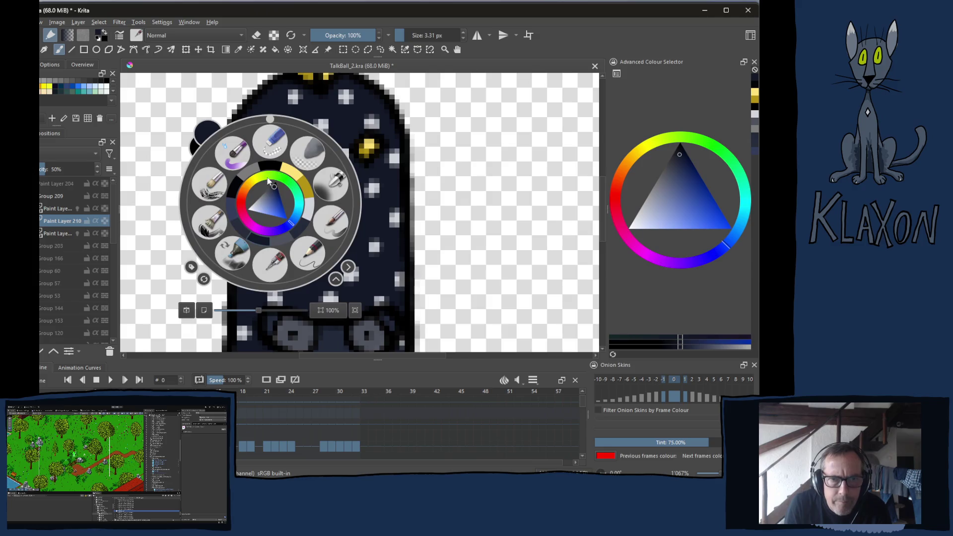
{"action": "left_click", "coordinate": [269, 168]}
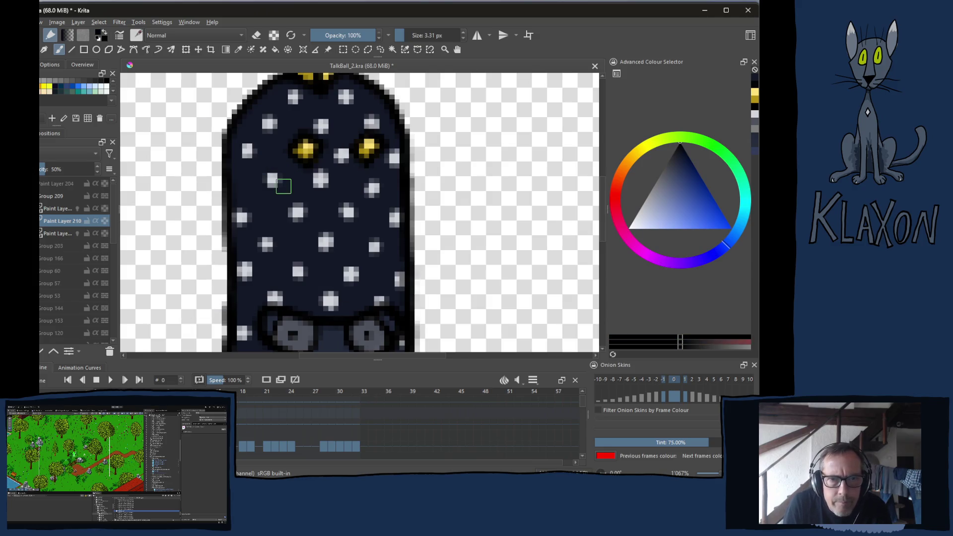
{"action": "key", "text": "]"}
{"action": "left_click_drag", "start_coordinate": [273, 178], "coordinate": [285, 167]}
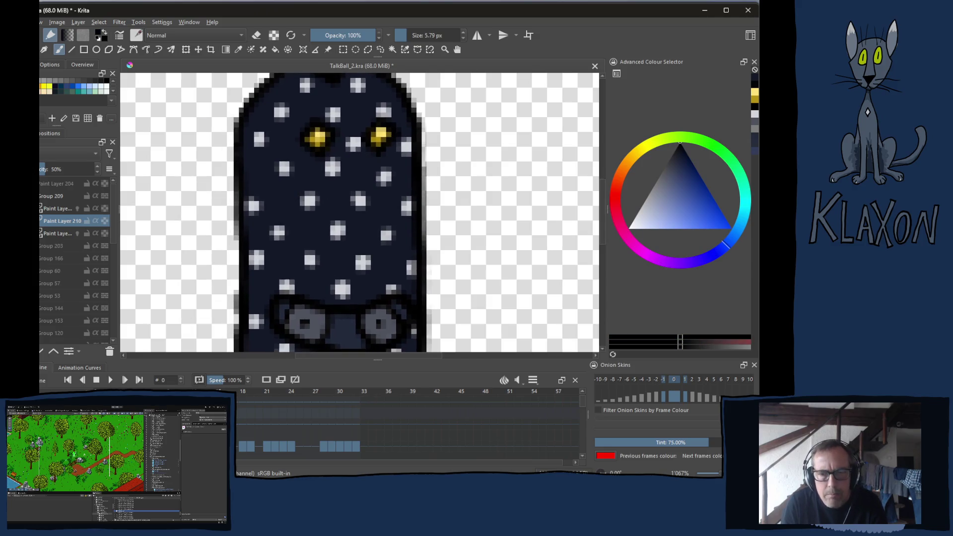
{"action": "key", "text": "minus"}
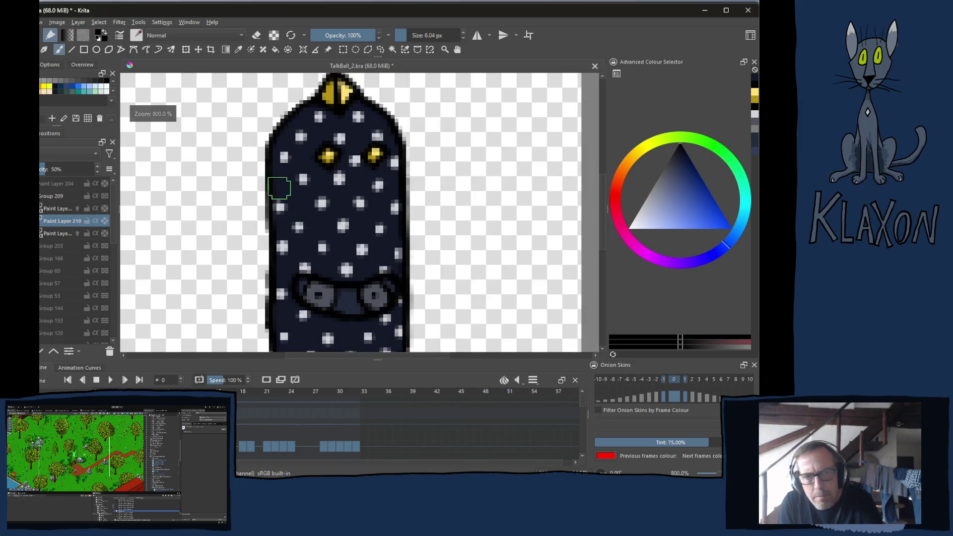
- Zoom out to the whole character, darken its left-edge outline, and reduce the brush to about 4 px
{"action": "scroll", "coordinate": [293, 149], "scroll_direction": "down", "scroll_amount": 2}
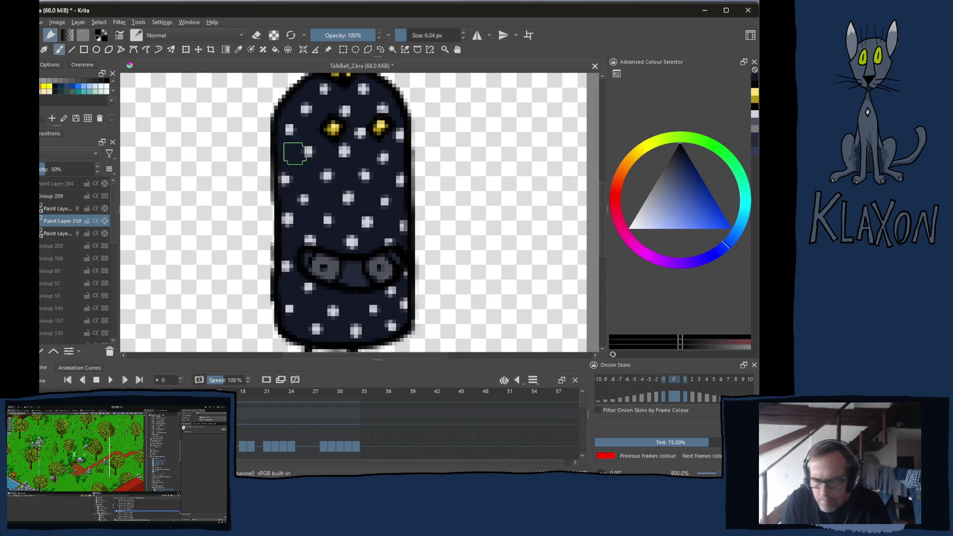
{"action": "key", "text": "minus"}
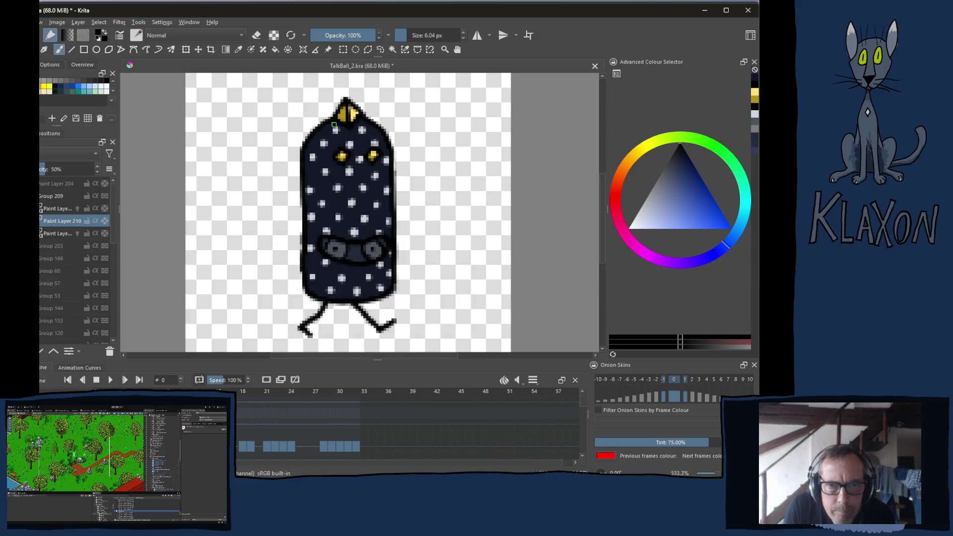
{"action": "mouse_move", "coordinate": [310, 193]}
{"action": "left_mouse_down"}
{"action": "mouse_move", "coordinate": [316, 293]}
{"action": "mouse_move", "coordinate": [380, 296]}
{"action": "left_mouse_up"}
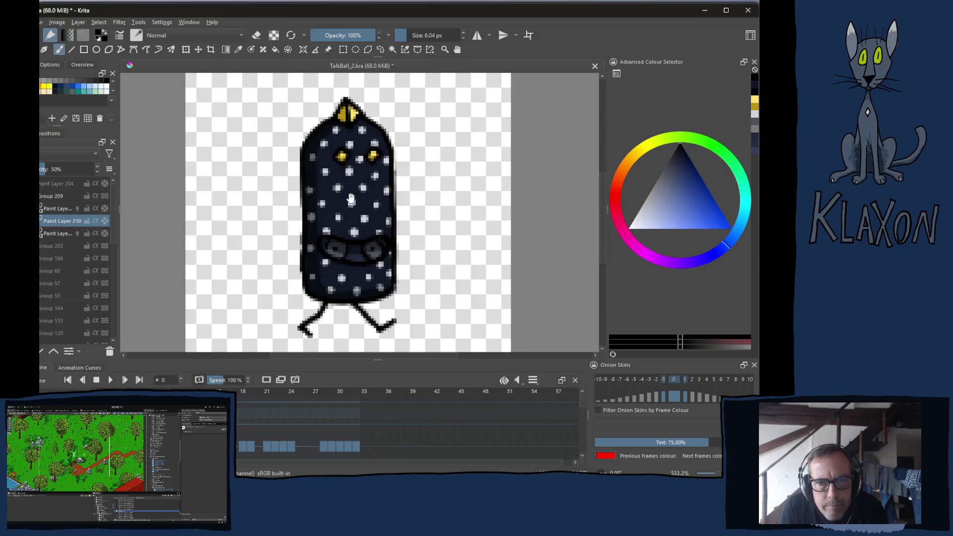
{"action": "left_click_drag", "start_coordinate": [351, 199], "coordinate": [357, 225]}
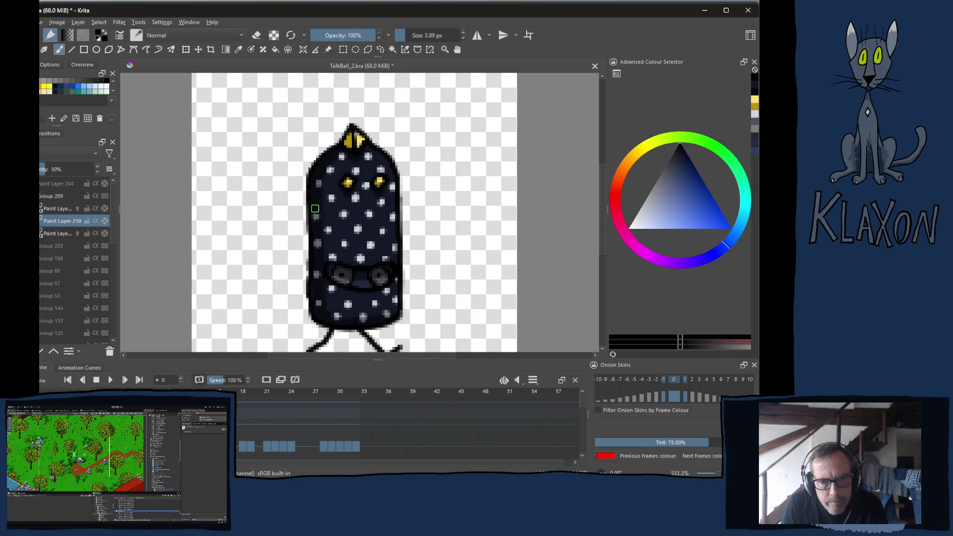
- Add a white touch near the top with a 6 px brush, then a light-blue upper-right edge highlight
{"action": "left_click_drag", "start_coordinate": [637, 224], "coordinate": [609, 237]}
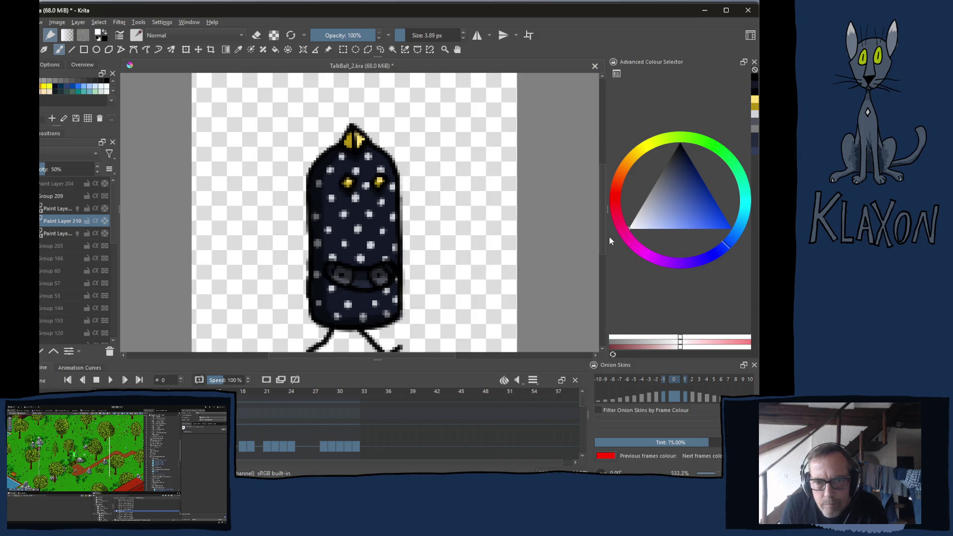
{"action": "key", "text": "bracketright"}
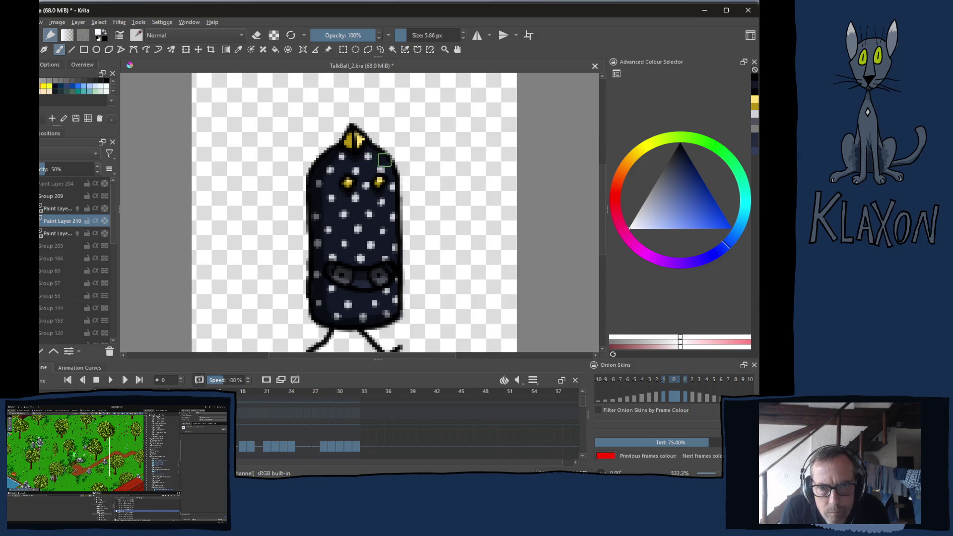
{"action": "left_click", "coordinate": [372, 154]}
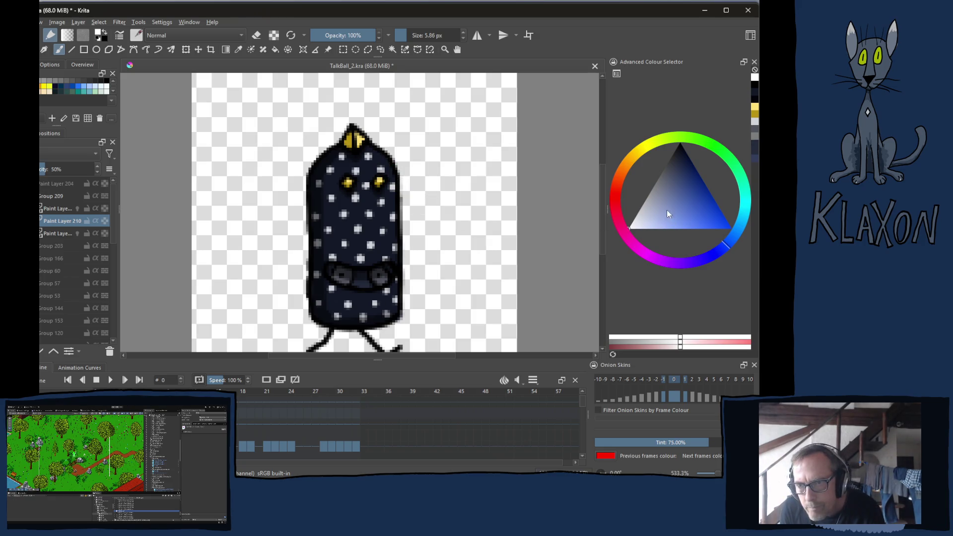
{"action": "left_click", "coordinate": [650, 198]}
{"action": "left_click_drag", "start_coordinate": [658, 221], "coordinate": [663, 209]}
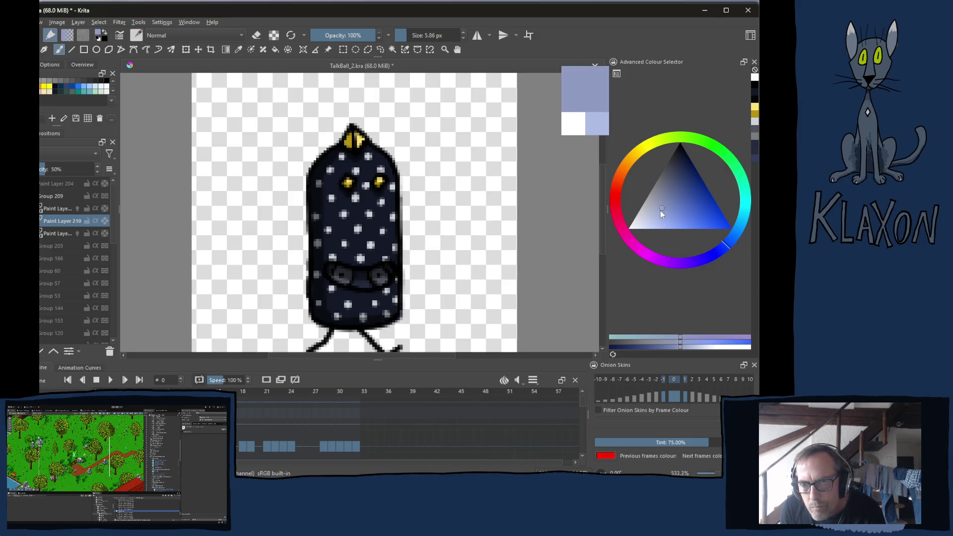
{"action": "mouse_move", "coordinate": [375, 144]}
{"action": "left_mouse_down"}
{"action": "mouse_move", "coordinate": [393, 187]}
{"action": "mouse_move", "coordinate": [394, 251]}
{"action": "left_mouse_up"}
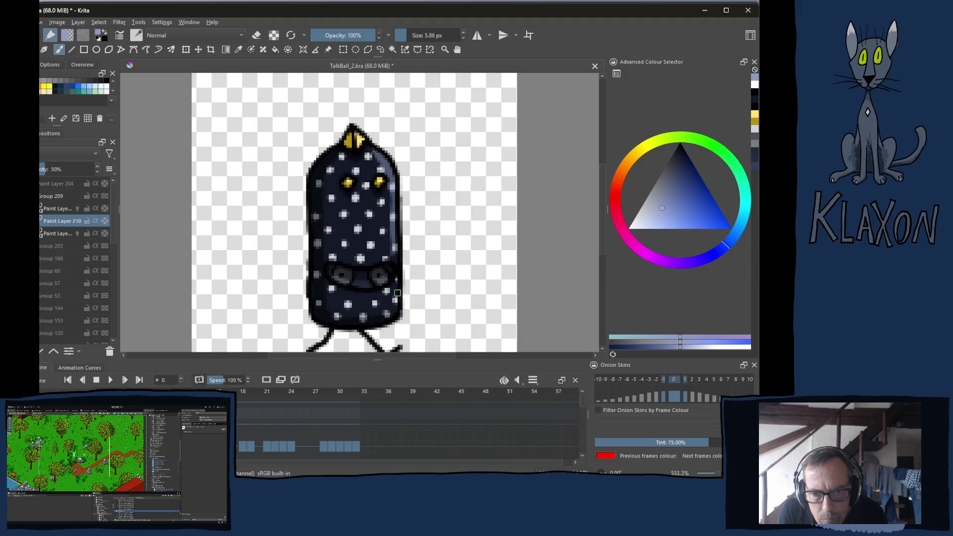
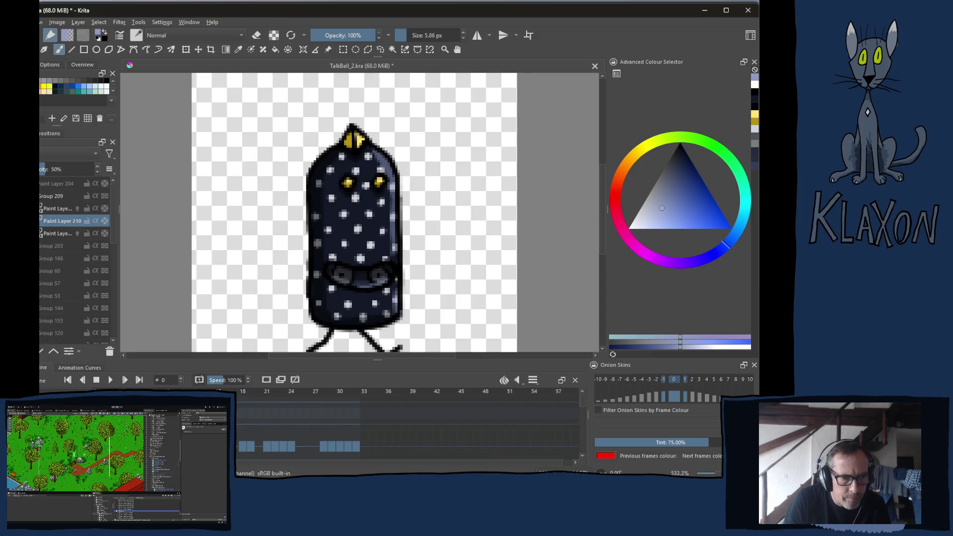
- Add a new paint layer with a smaller black brush and hide the polka-dot colour layer
{"action": "key", "text": "Insert"}
{"action": "key", "text": "Insert"}
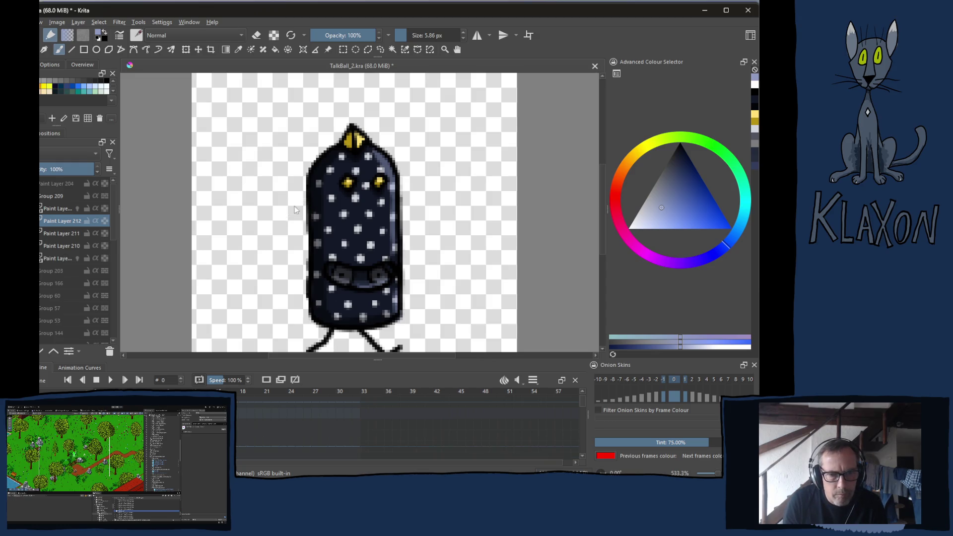
{"action": "right_click", "coordinate": [295, 209]}
{"action": "left_click", "coordinate": [293, 203]}
{"action": "key", "text": "bracketleft"}
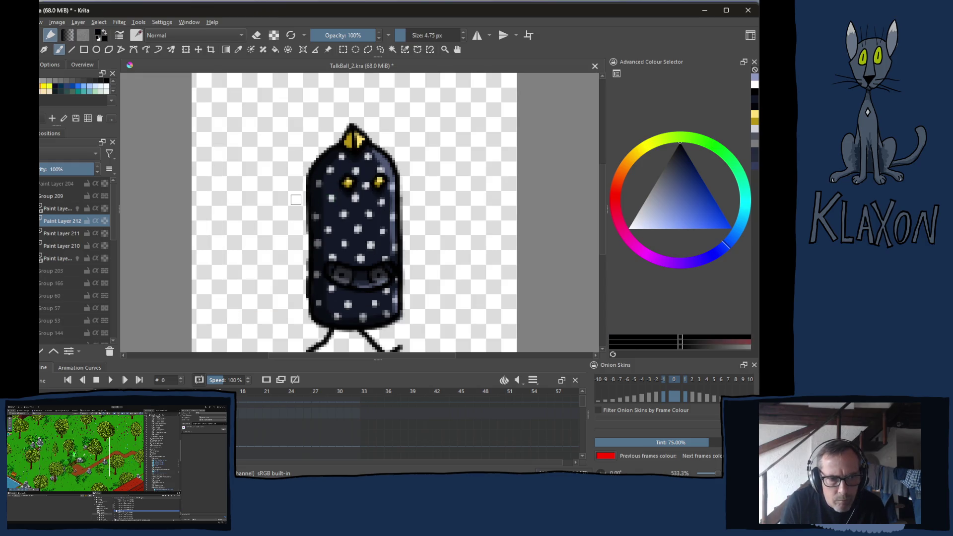
{"action": "left_click", "coordinate": [77, 258]}
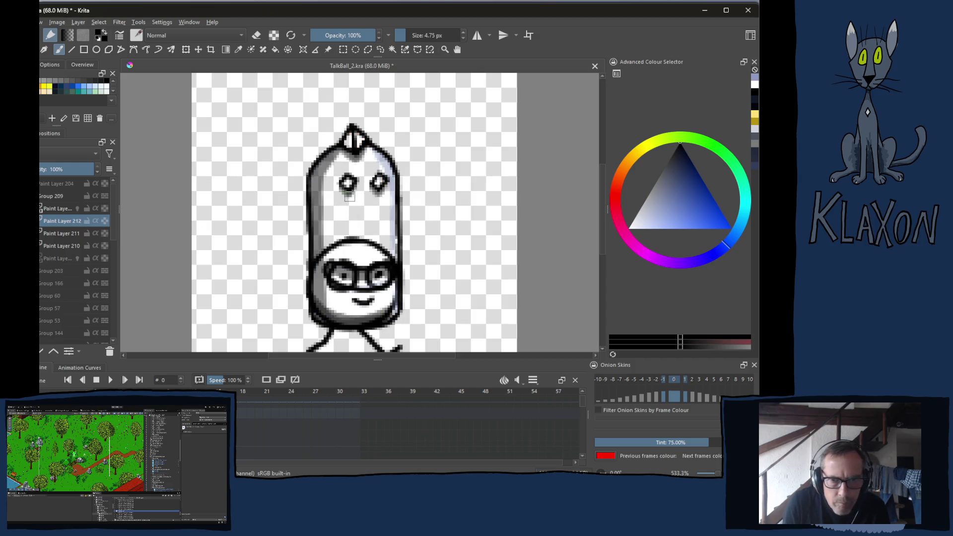
- Draw the black nose outline from between the eyes down to the mouth
{"action": "mouse_move", "coordinate": [356, 203]}
{"action": "left_mouse_down"}
{"action": "mouse_move", "coordinate": [357, 253]}
{"action": "mouse_move", "coordinate": [380, 255]}
{"action": "left_mouse_up"}
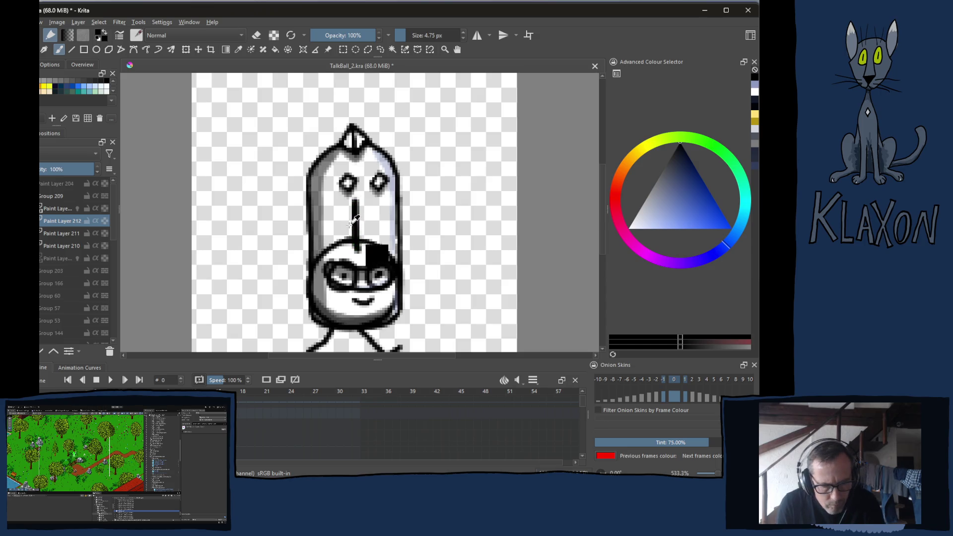
{"action": "key", "text": "ctrl+z"}
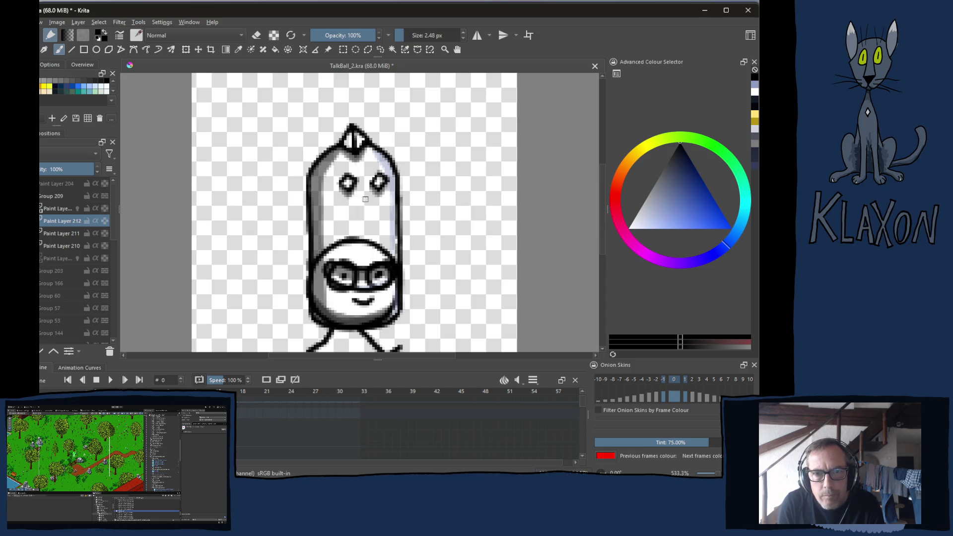
{"action": "mouse_move", "coordinate": [354, 197]}
{"action": "left_mouse_down"}
{"action": "mouse_move", "coordinate": [357, 266]}
{"action": "mouse_move", "coordinate": [372, 261]}
{"action": "mouse_move", "coordinate": [378, 191]}
{"action": "left_mouse_up"}
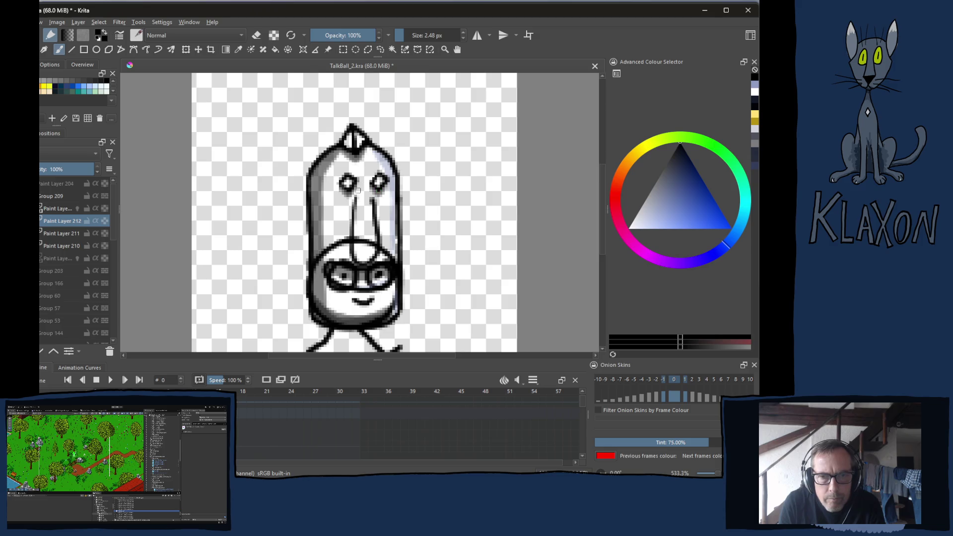
{"action": "mouse_move", "coordinate": [351, 238]}
{"action": "left_mouse_down"}
{"action": "mouse_move", "coordinate": [362, 265]}
{"action": "mouse_move", "coordinate": [376, 254]}
{"action": "mouse_move", "coordinate": [377, 204]}
{"action": "left_mouse_up"}
{"action": "mouse_move", "coordinate": [362, 264]}
{"action": "left_mouse_down"}
{"action": "mouse_move", "coordinate": [378, 244]}
{"action": "mouse_move", "coordinate": [368, 255]}
{"action": "left_mouse_up"}
- Switch to the eraser, toggle Paint Layer 210's shading, and make Paint Layer 211 active
{"action": "key", "text": "e"}
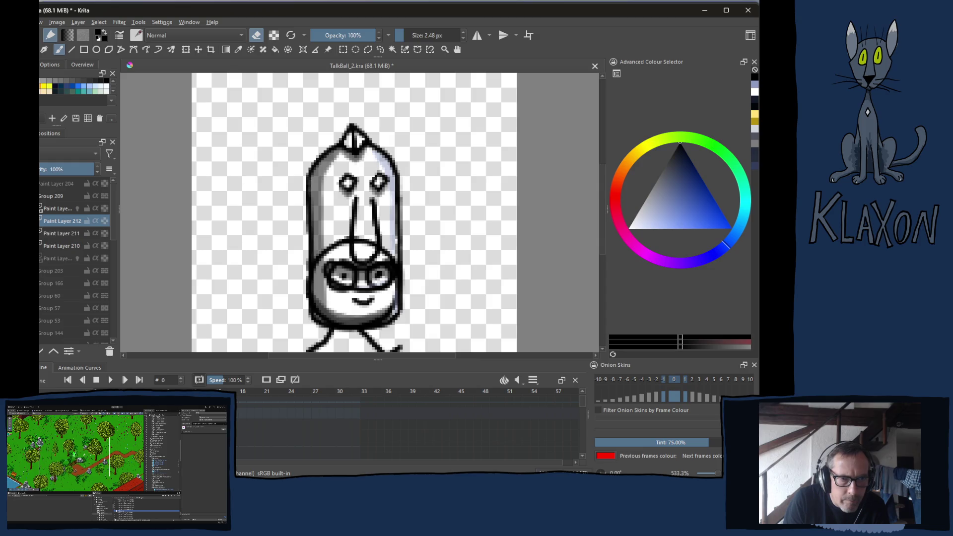
{"action": "left_click", "coordinate": [39, 246]}
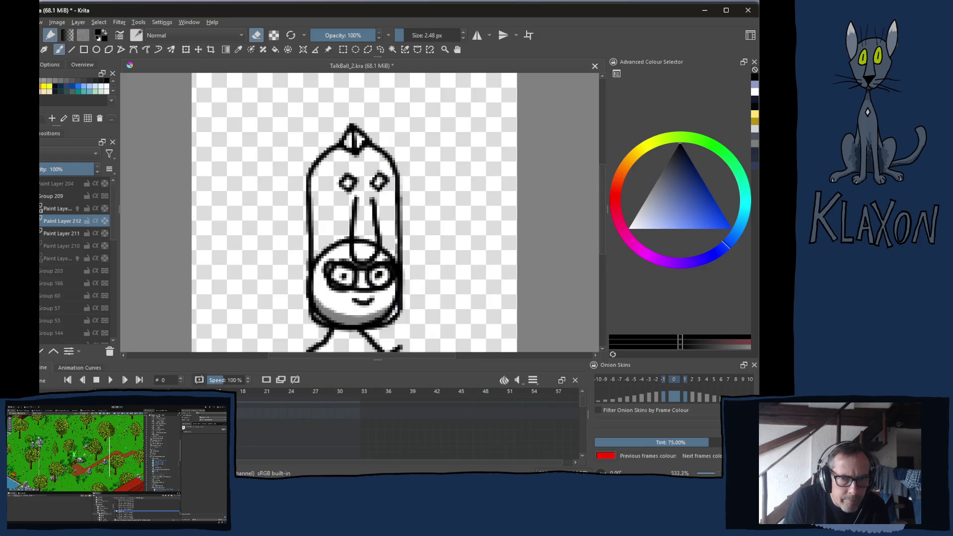
{"action": "left_click", "coordinate": [40, 246]}
{"action": "left_click", "coordinate": [59, 233]}
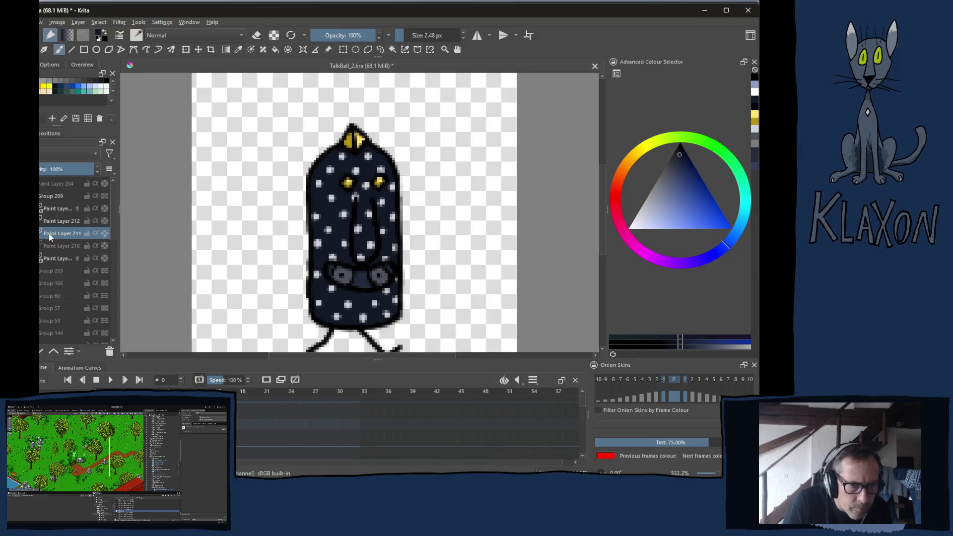
- Hide the dotted fill and paint dark blue inside the nose outline with a larger brush
{"action": "left_click", "coordinate": [43, 234]}
{"action": "key", "text": "bracketright"}
{"action": "key", "text": "bracketright"}
{"action": "key", "text": "bracketright"}
{"action": "mouse_move", "coordinate": [362, 211]}
{"action": "left_mouse_down"}
{"action": "mouse_move", "coordinate": [368, 251]}
{"action": "mouse_move", "coordinate": [362, 201]}
{"action": "left_mouse_up"}
- Pick a lighter colour, show the polka-dot layer again, dab a white dot, and restore Paint Layer 210's shading
{"action": "right_click", "coordinate": [203, 212]}
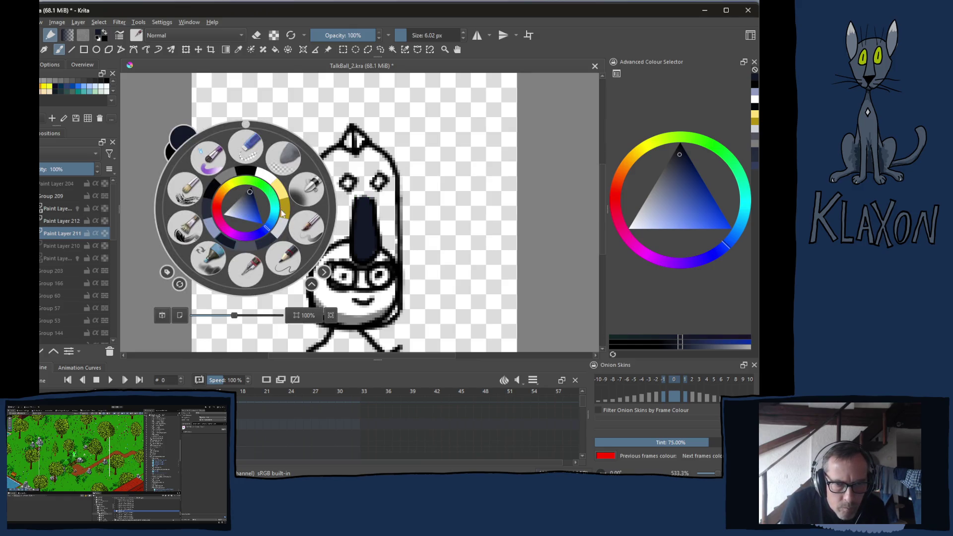
{"action": "left_click", "coordinate": [285, 230]}
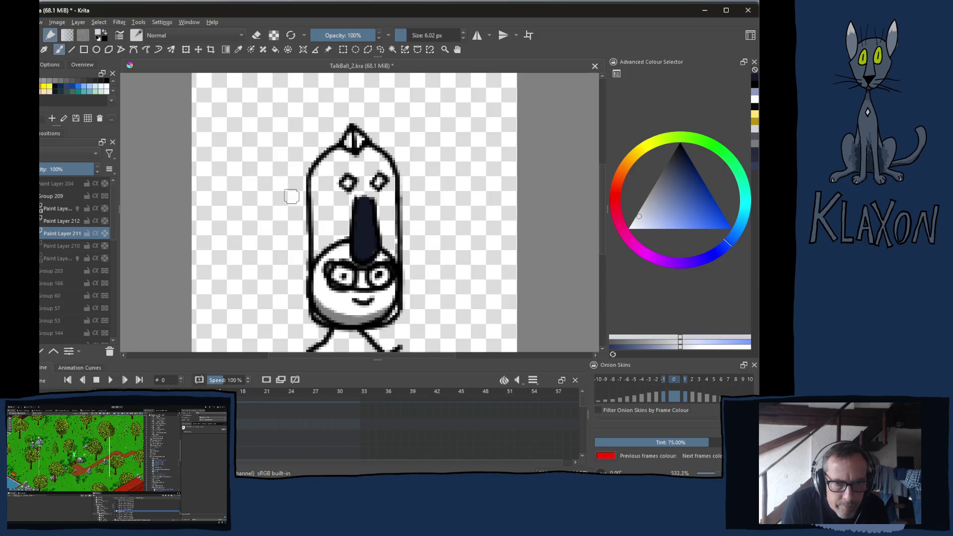
{"action": "key", "text": "bracketright"}
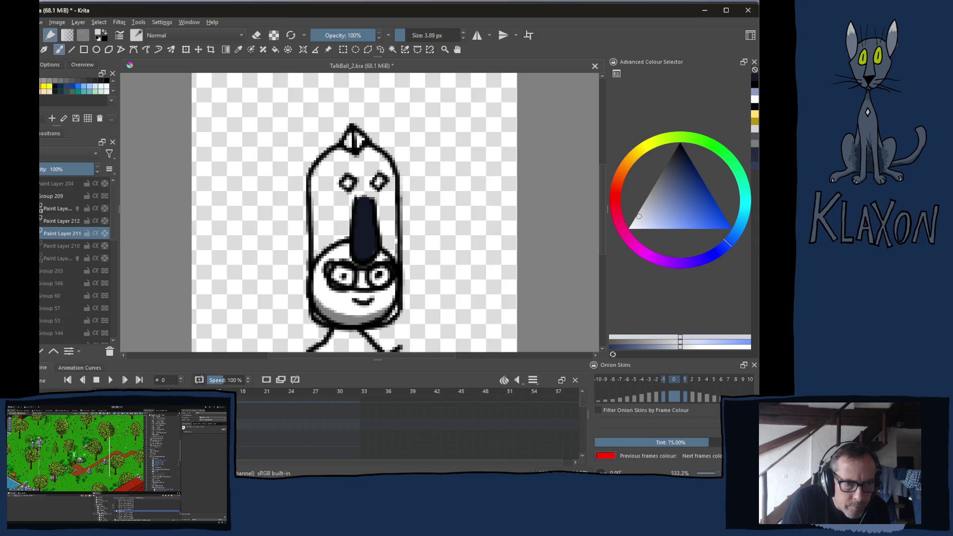
{"action": "left_click", "coordinate": [41, 258]}
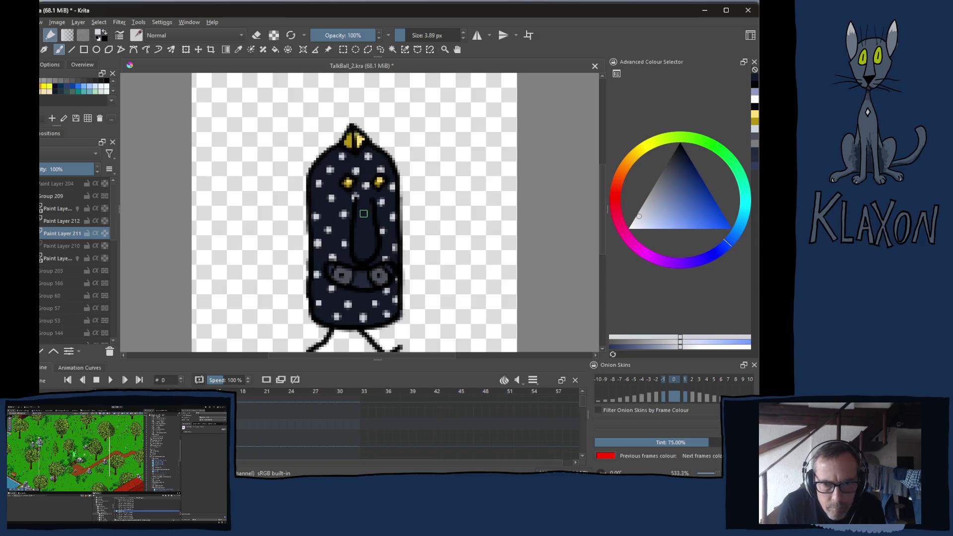
{"action": "left_click", "coordinate": [364, 215]}
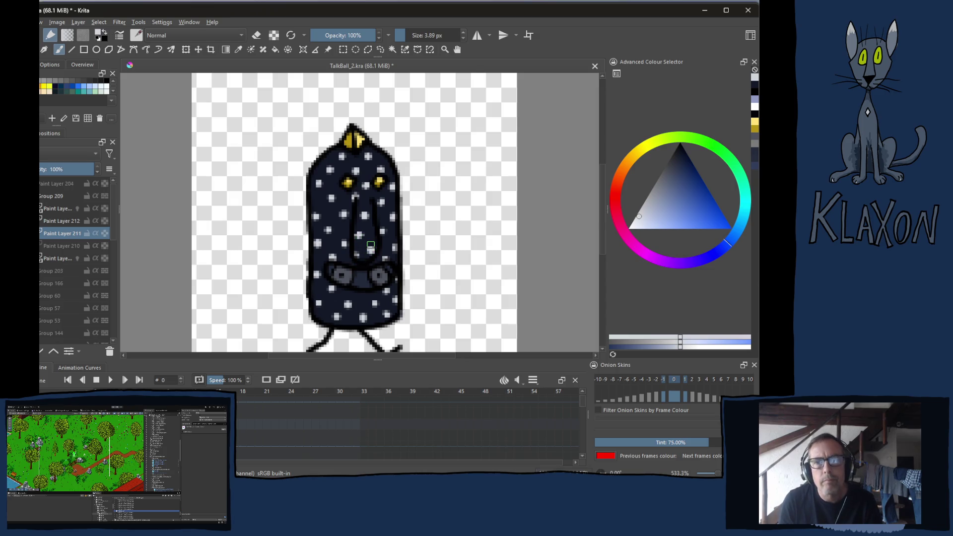
{"action": "left_click", "coordinate": [47, 244]}
- Add a new paint layer above Paint Layer 211 with its opacity set to 50%
{"action": "left_click", "coordinate": [55, 246]}
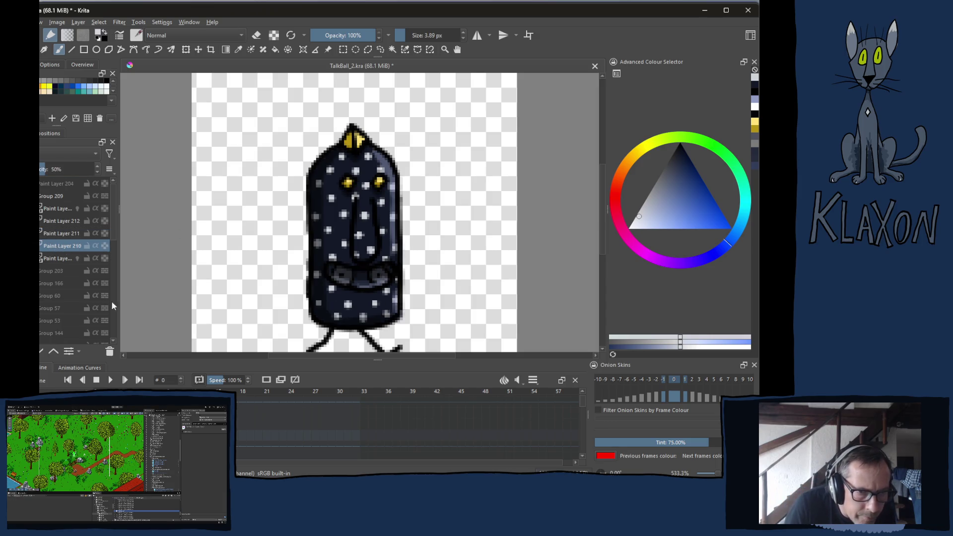
{"action": "left_click", "coordinate": [60, 234]}
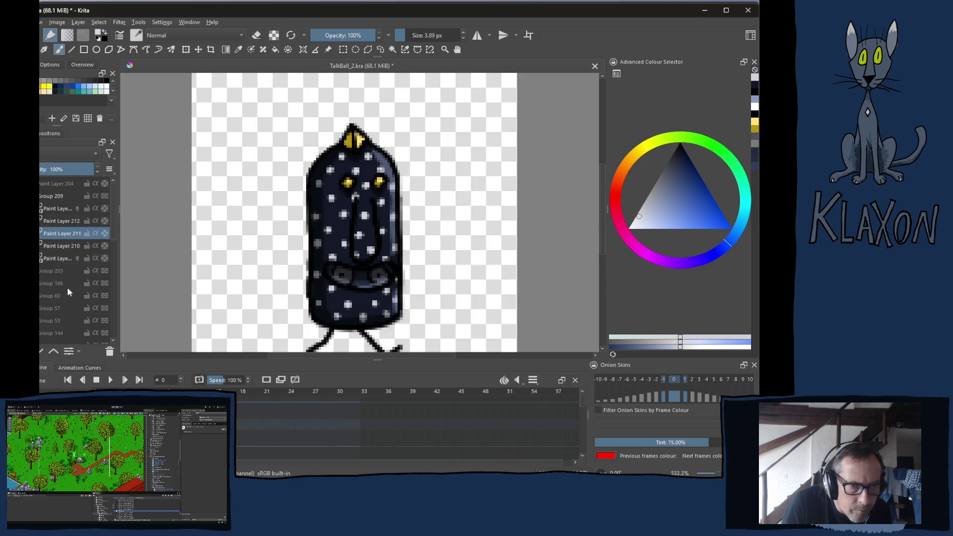
{"action": "key", "text": "Insert"}
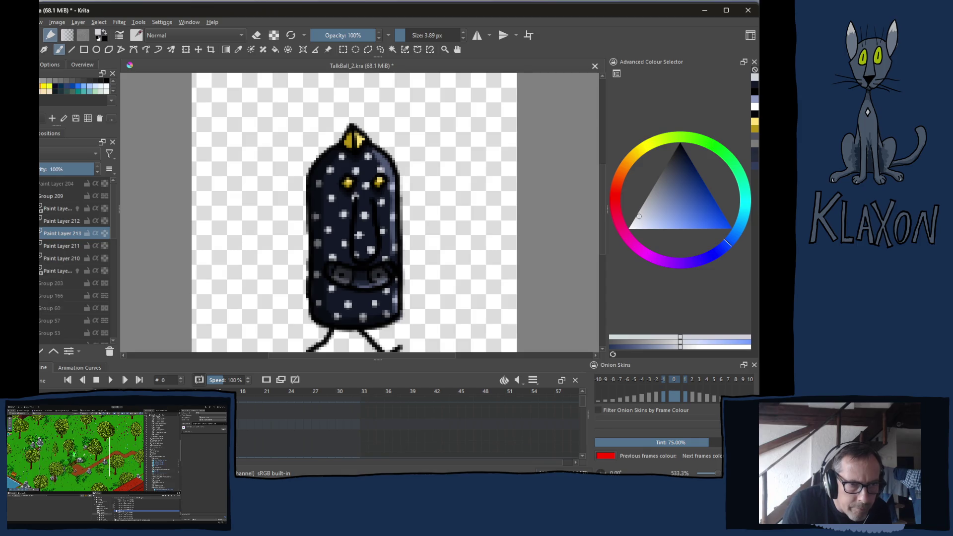
{"action": "double_click", "coordinate": [43, 169]}
{"action": "type", "text": "50"}
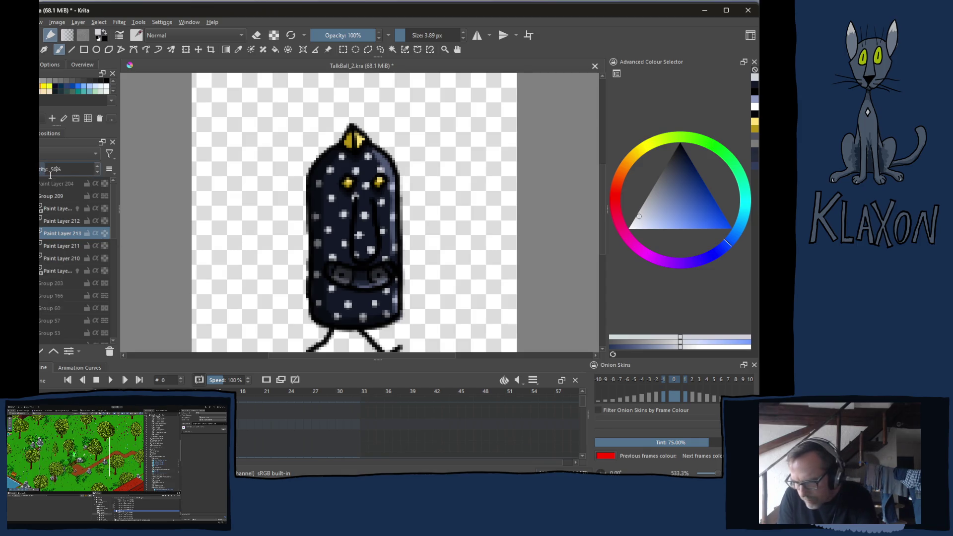
{"action": "key", "text": "Return"}
- Choose light blue from the quick palette and brush a highlight down the nose
{"action": "right_click", "coordinate": [313, 229]}
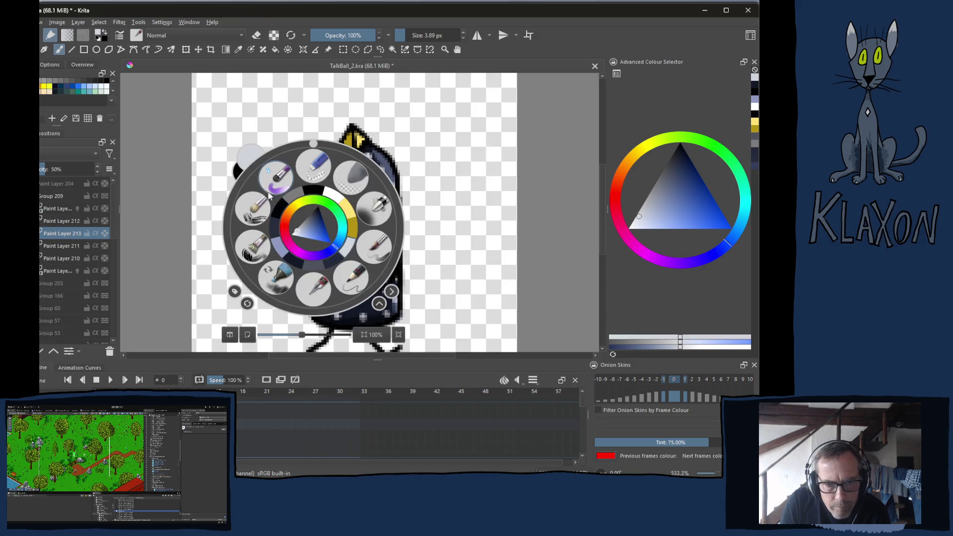
{"action": "left_click", "coordinate": [311, 193]}
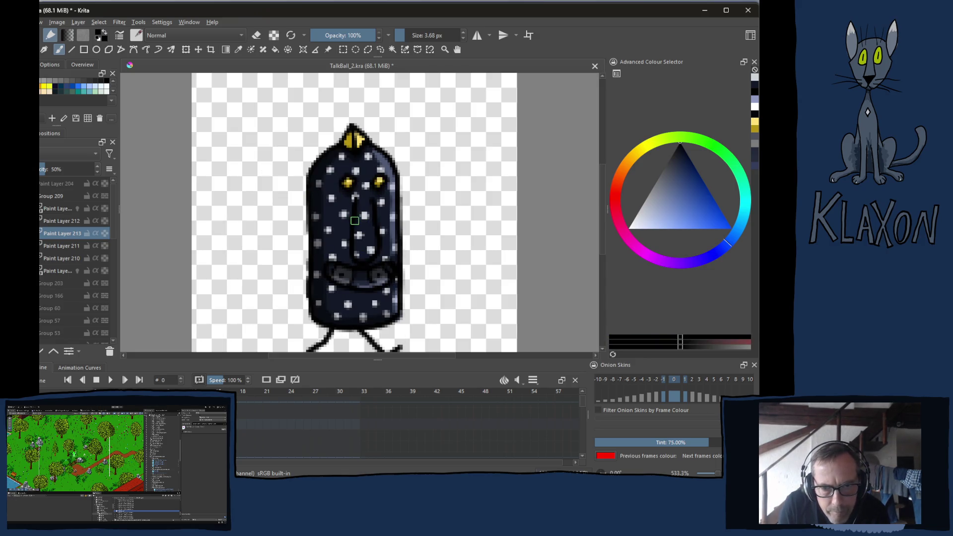
{"action": "key", "text": "bracketright"}
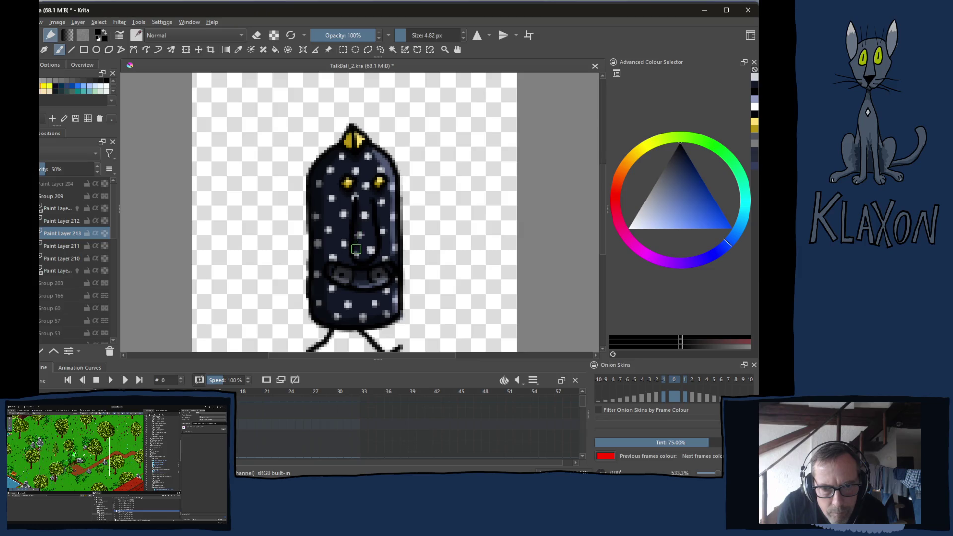
{"action": "right_click", "coordinate": [262, 193]}
{"action": "left_click", "coordinate": [253, 195]}
{"action": "right_click", "coordinate": [234, 211]}
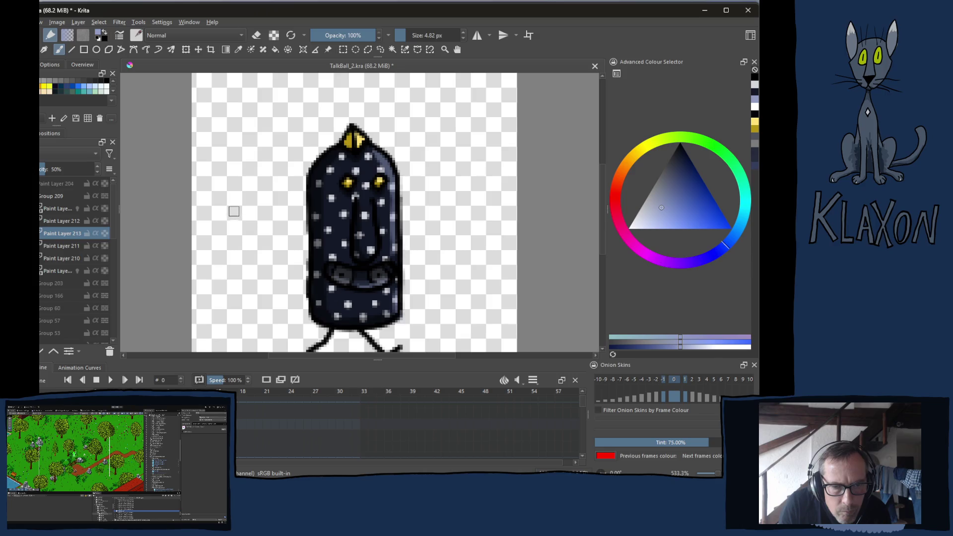
{"action": "right_click", "coordinate": [234, 211]}
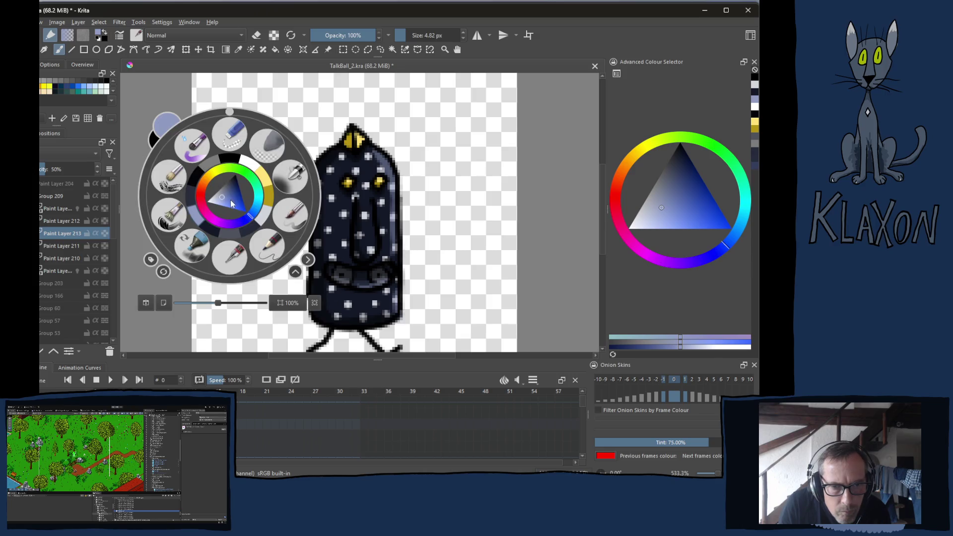
{"action": "left_click", "coordinate": [197, 219]}
{"action": "left_click_drag", "start_coordinate": [372, 228], "coordinate": [369, 258]}
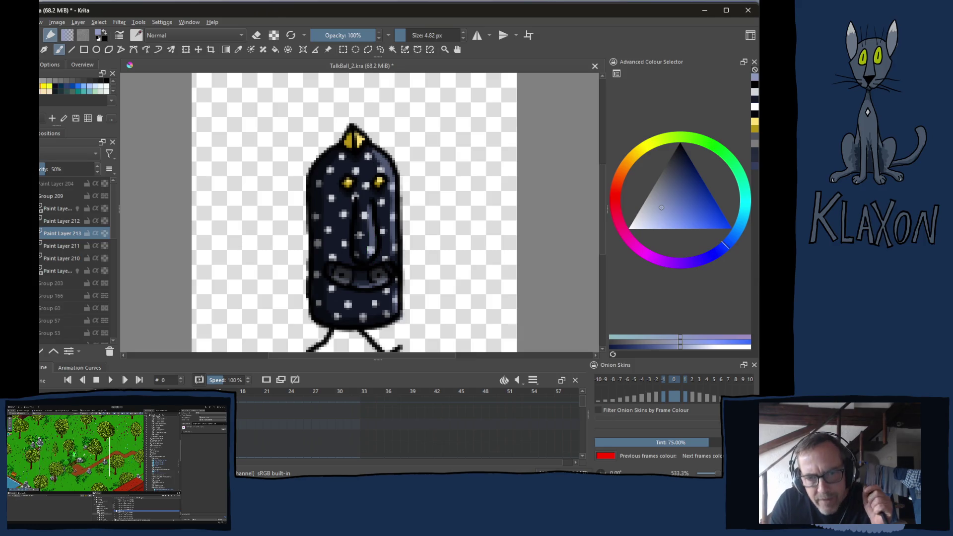
{"action": "scroll", "coordinate": [450, 264], "scroll_direction": "down", "scroll_amount": 2}
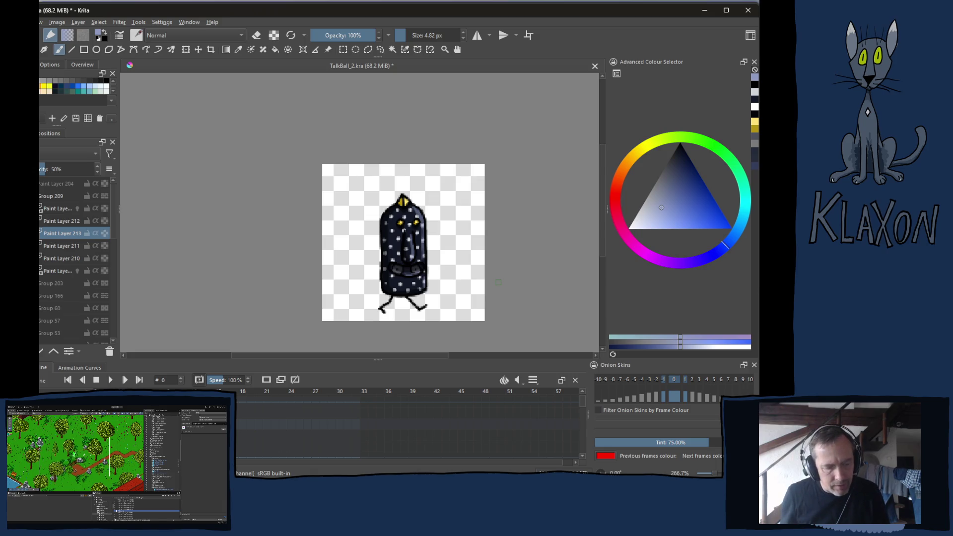
{"action": "key", "text": "1"}
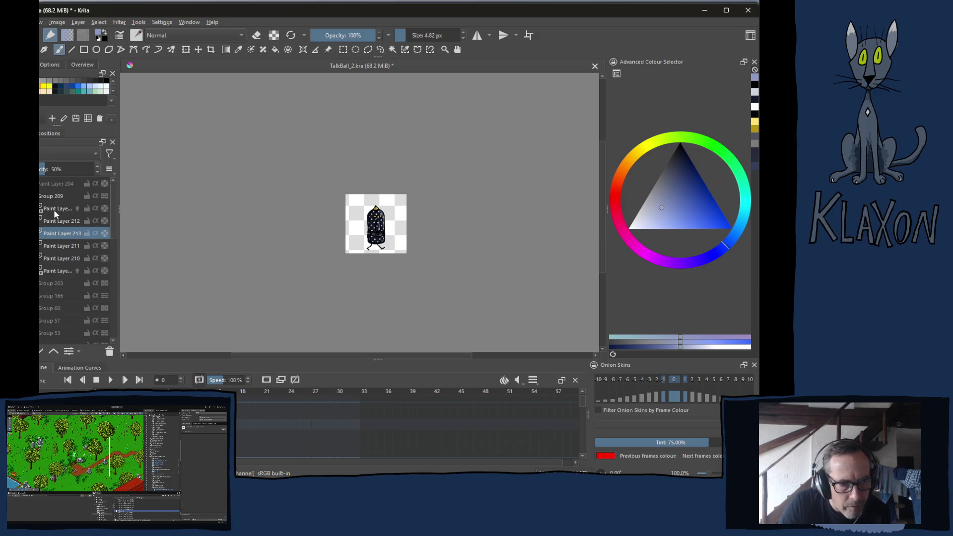
{"action": "left_click", "coordinate": [53, 209]}
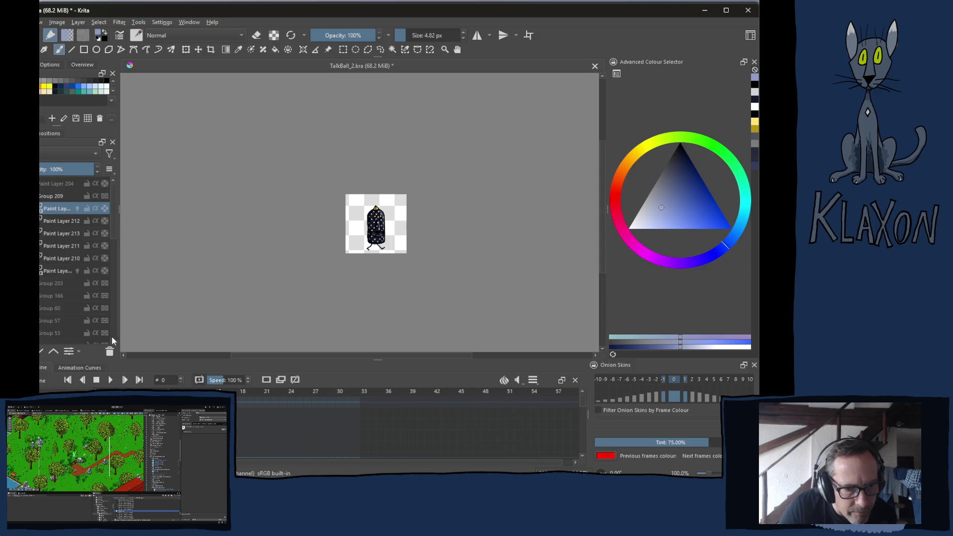
- Select Paint Layers 211, 212 and 213 and group them with Ctrl+G
{"action": "left_click", "coordinate": [51, 234]}
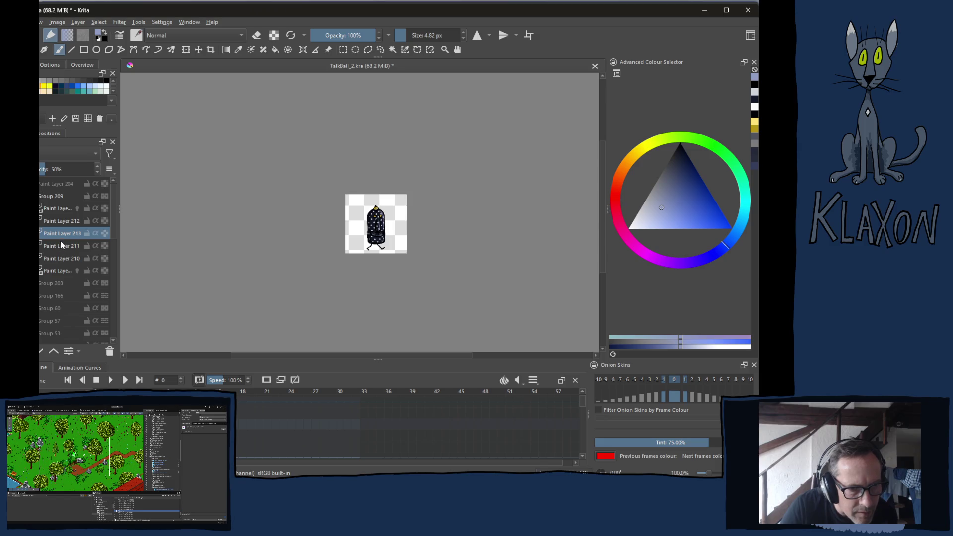
{"action": "mouse_move", "coordinate": [56, 250]}
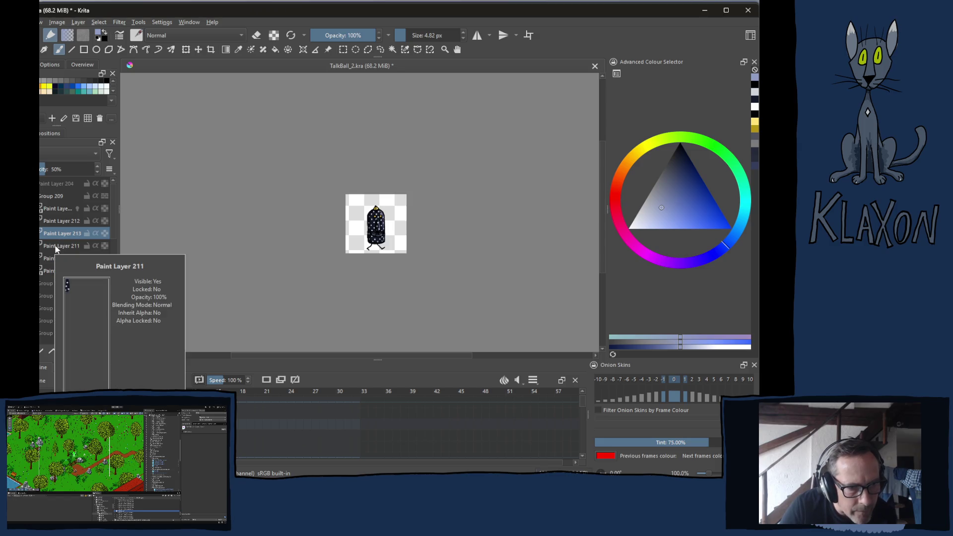
{"action": "key", "text": "Page_Up"}
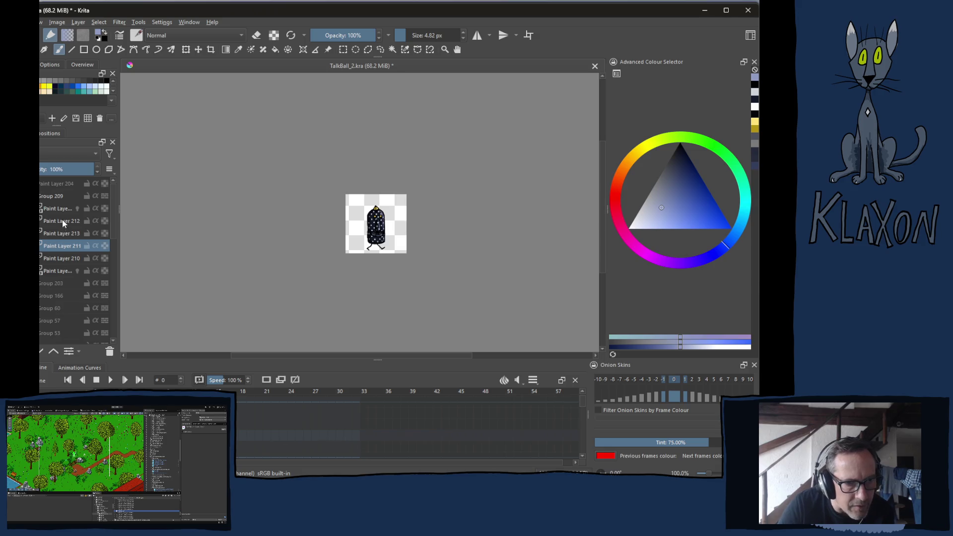
{"action": "left_click", "coordinate": [53, 246], "text": "shift"}
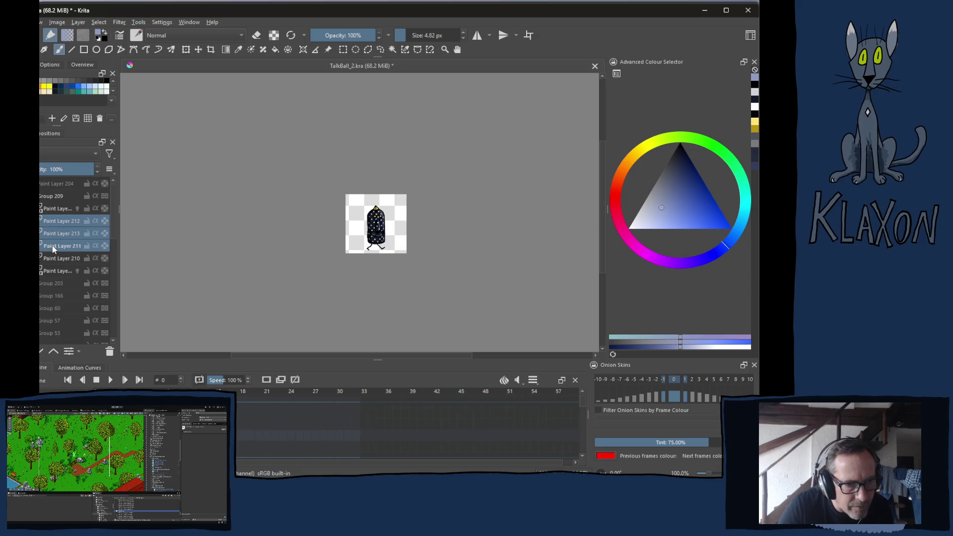
{"action": "key", "text": "ctrl+g"}
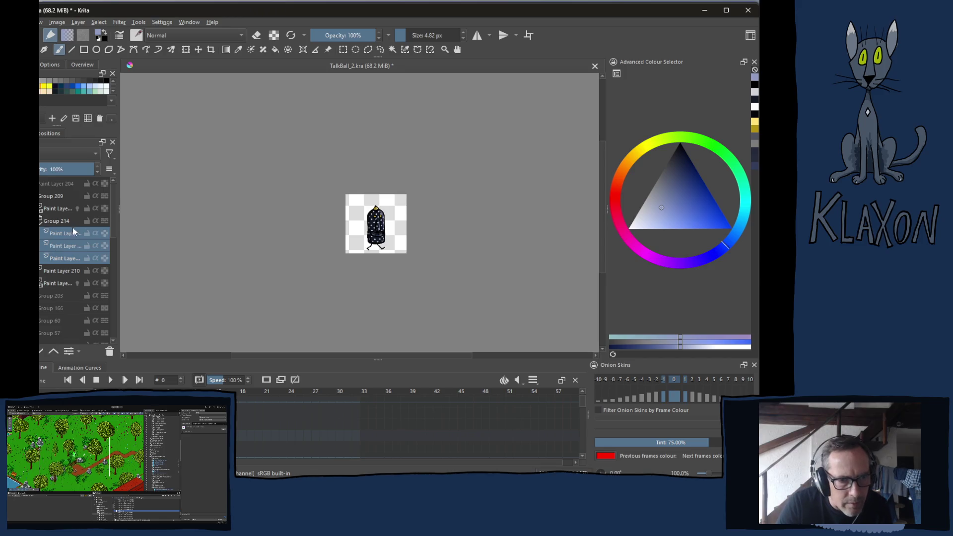
- Collapse the new Group 214 and rename it Nose
{"action": "left_click", "coordinate": [61, 221]}
{"action": "left_click", "coordinate": [41, 222]}
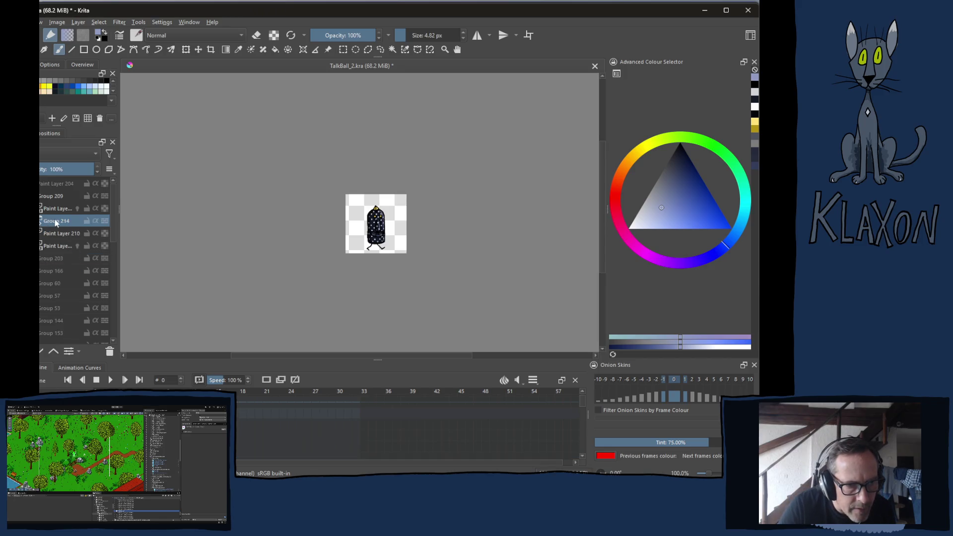
{"action": "double_click", "coordinate": [56, 222]}
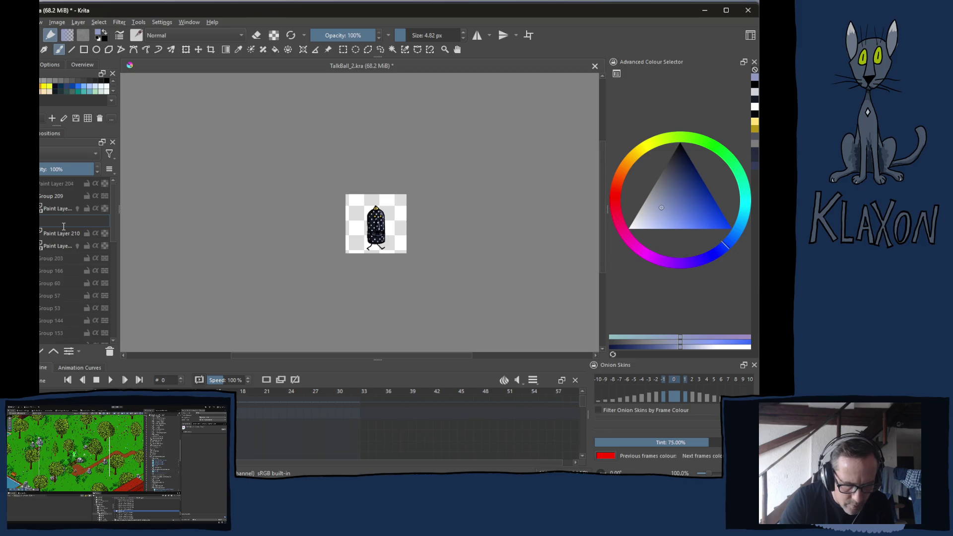
{"action": "type", "text": "No"}
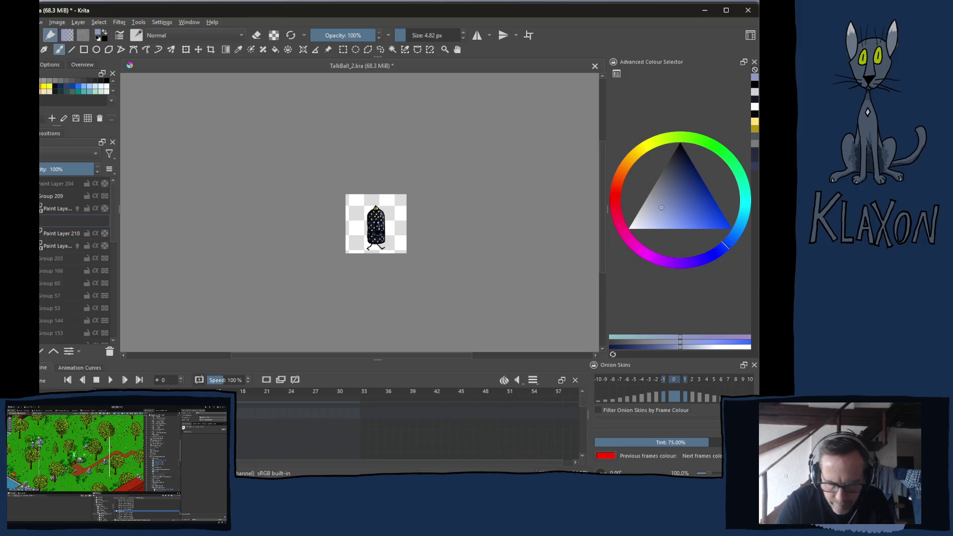
{"action": "key", "text": "Return"}
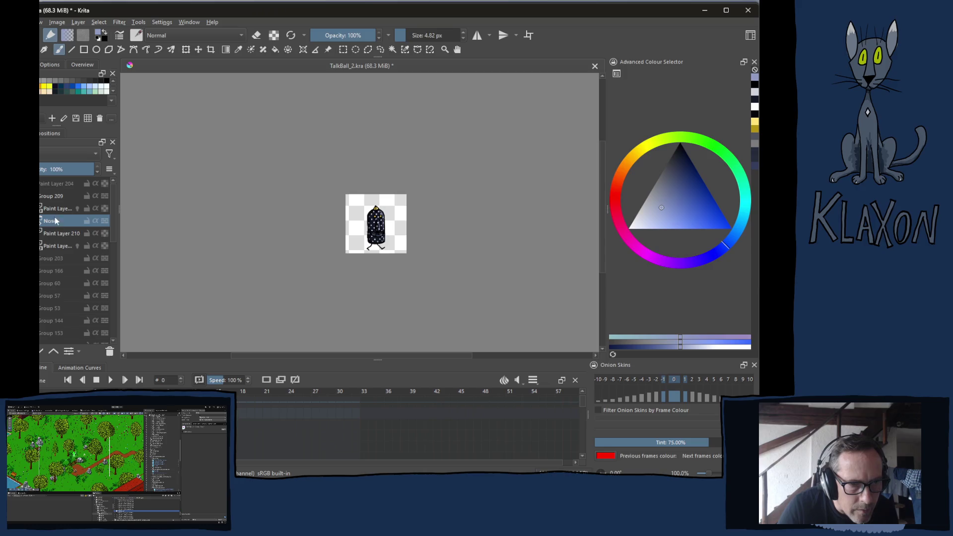
- Select Paint Layer 210 and create a keyframe for it in the Animation docker
{"action": "mouse_move", "coordinate": [57, 233]}
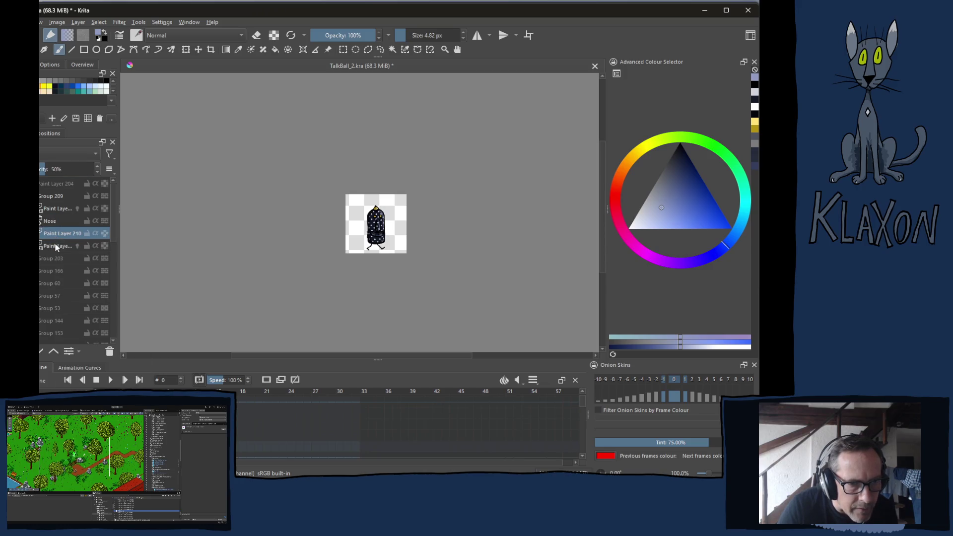
{"action": "left_click", "coordinate": [54, 246]}
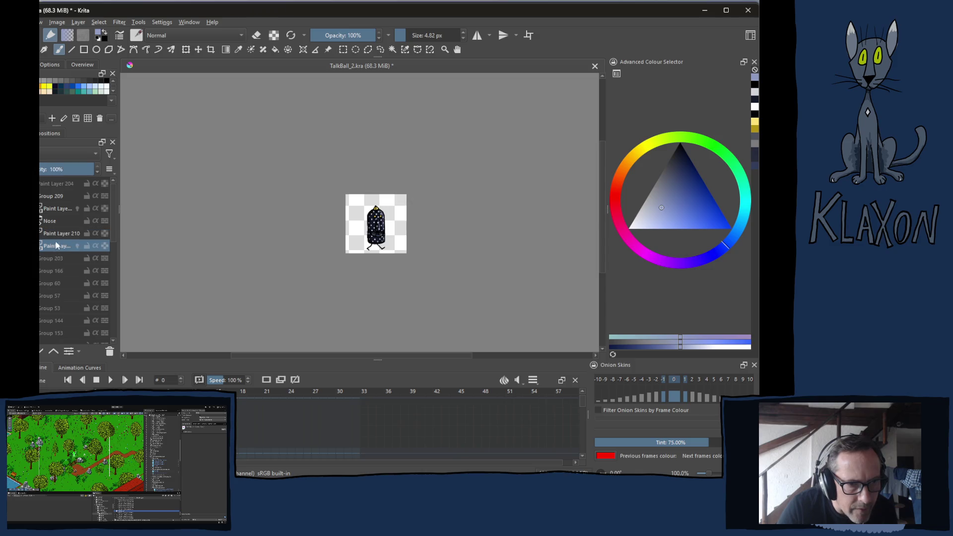
{"action": "left_click", "coordinate": [58, 235]}
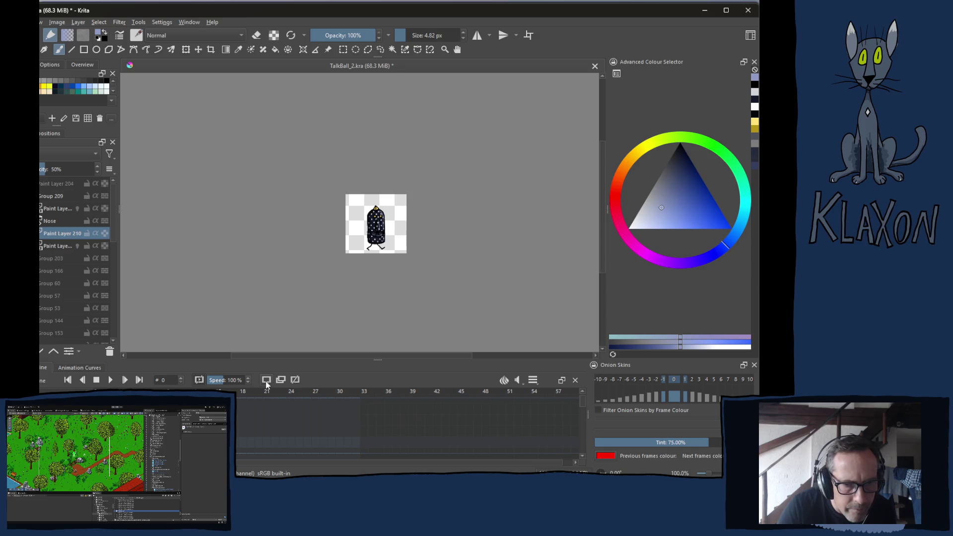
{"action": "left_click", "coordinate": [281, 381]}
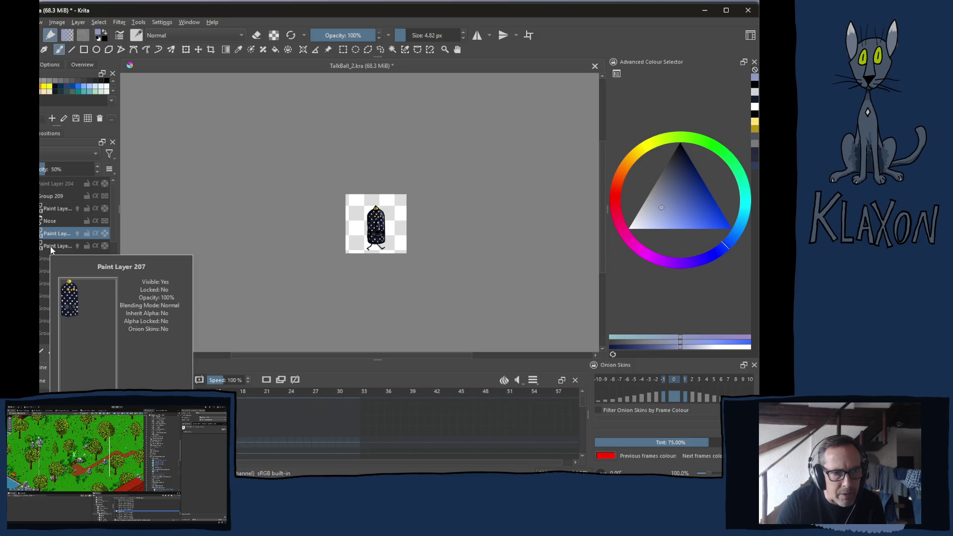
- Zoom and pan the canvas to centre the character, then switch to the browser
{"action": "mouse_move", "coordinate": [57, 256]}
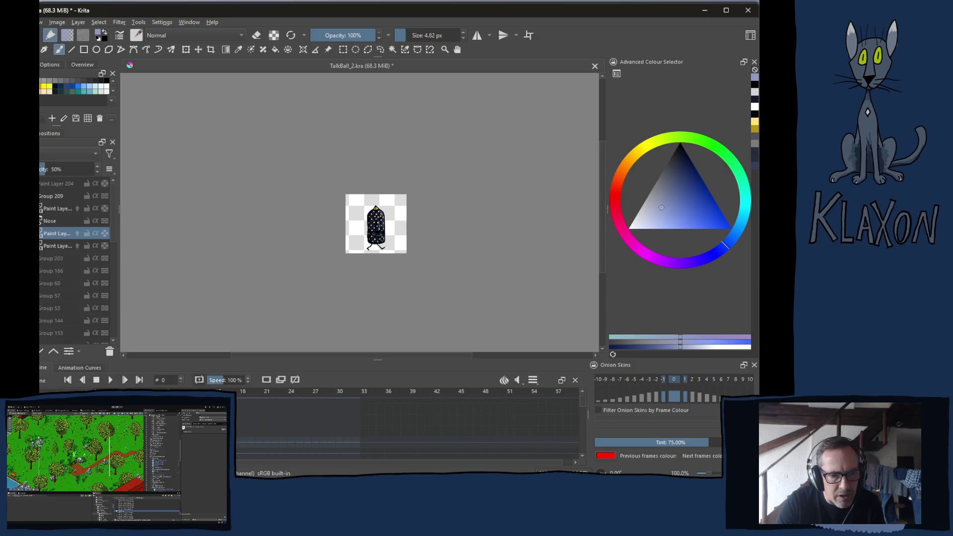
{"action": "mouse_move", "coordinate": [60, 209]}
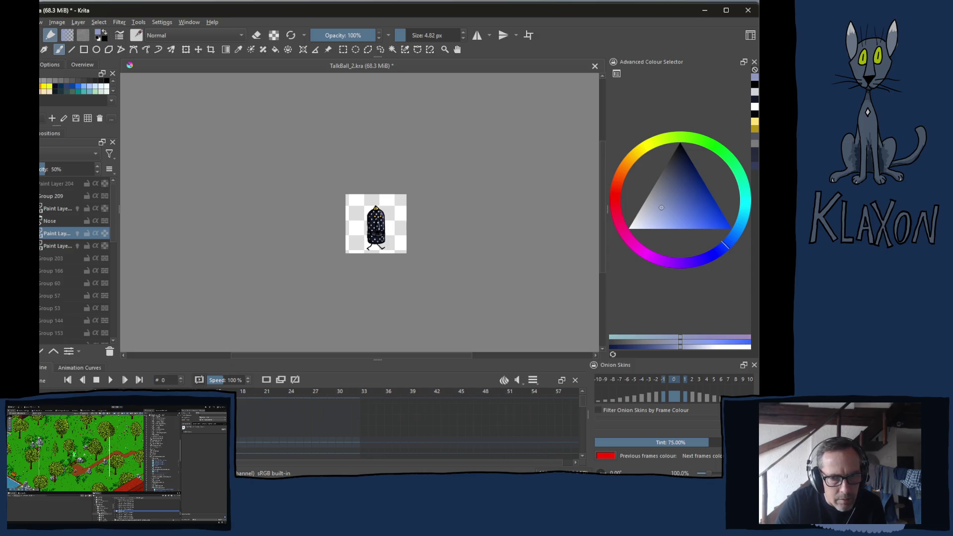
{"action": "scroll", "coordinate": [397, 212], "scroll_direction": "up", "scroll_amount": 5}
{"action": "scroll", "coordinate": [396, 213], "scroll_direction": "down", "scroll_amount": 2}
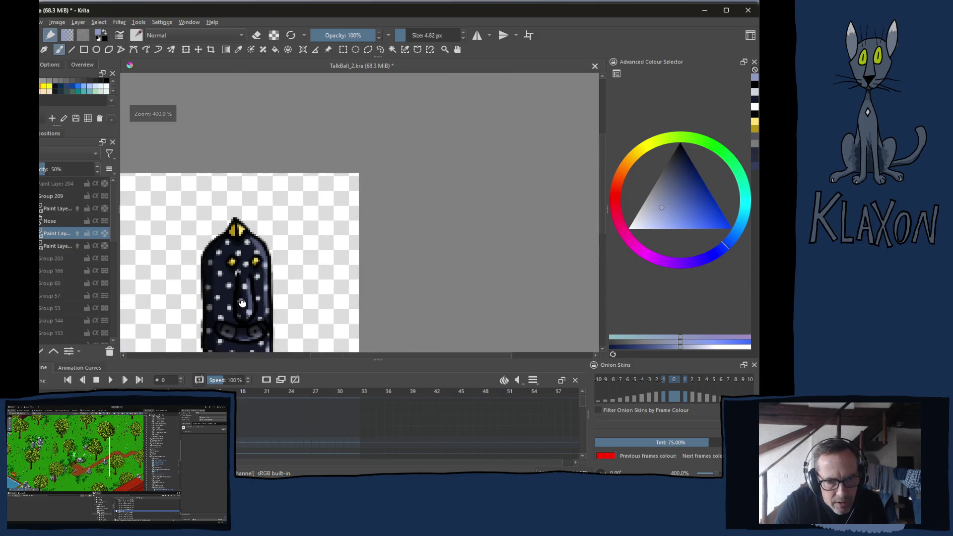
{"action": "left_click_drag", "start_coordinate": [262, 225], "coordinate": [327, 225]}
{"action": "scroll", "coordinate": [339, 229], "scroll_direction": "down", "scroll_amount": 2}
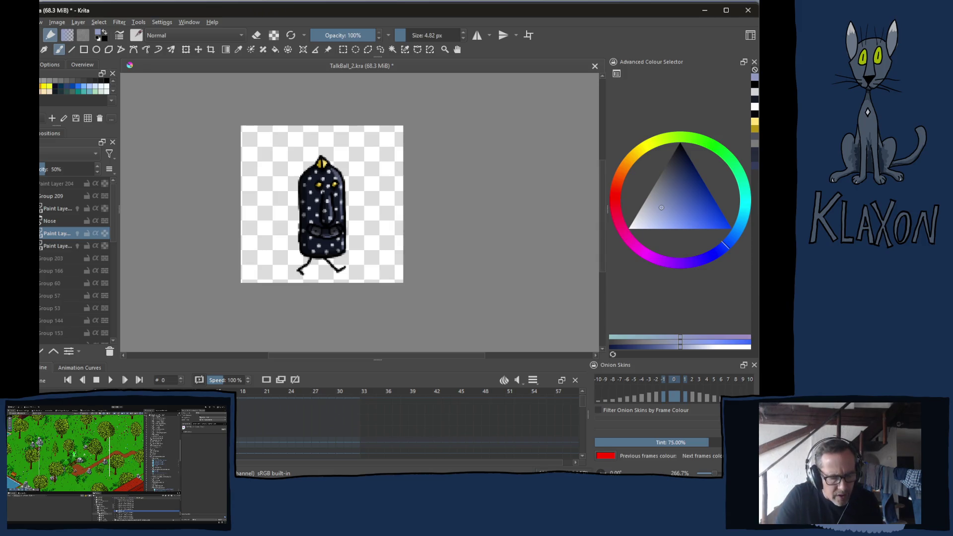
{"action": "key", "text": "alt+Tab"}
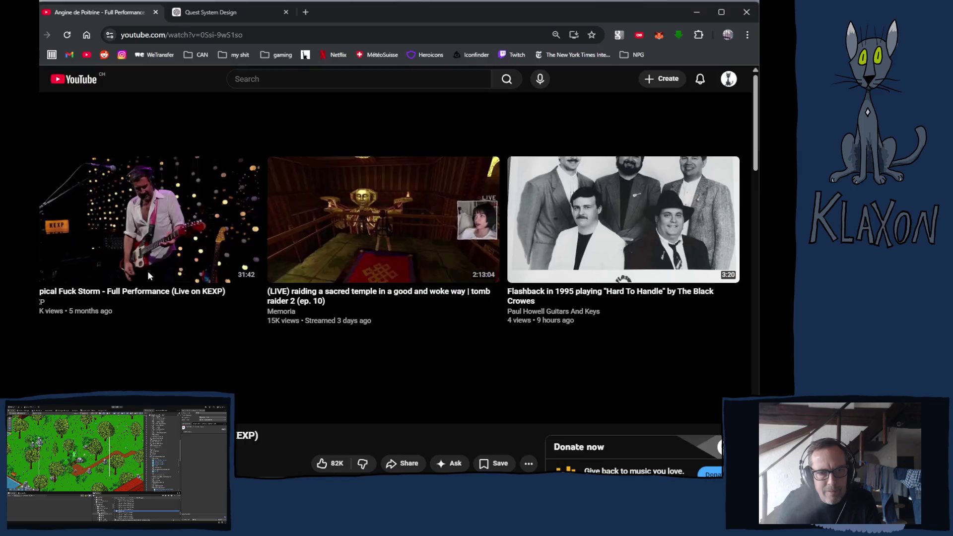
- Go to the Angine de Poitrine channel via the collaborators list and browse its Releases
{"action": "scroll", "coordinate": [129, 308], "scroll_direction": "down", "scroll_amount": 2}
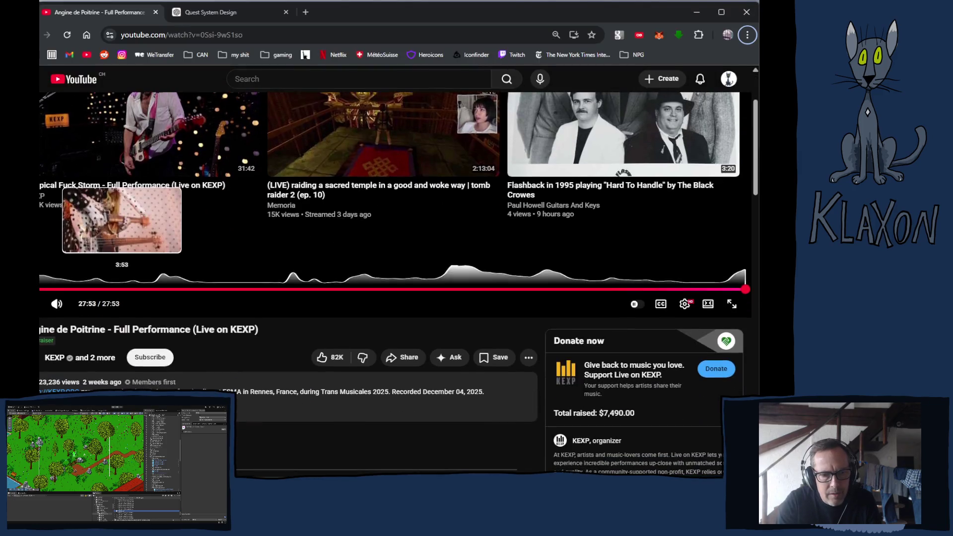
{"action": "left_click", "coordinate": [97, 358]}
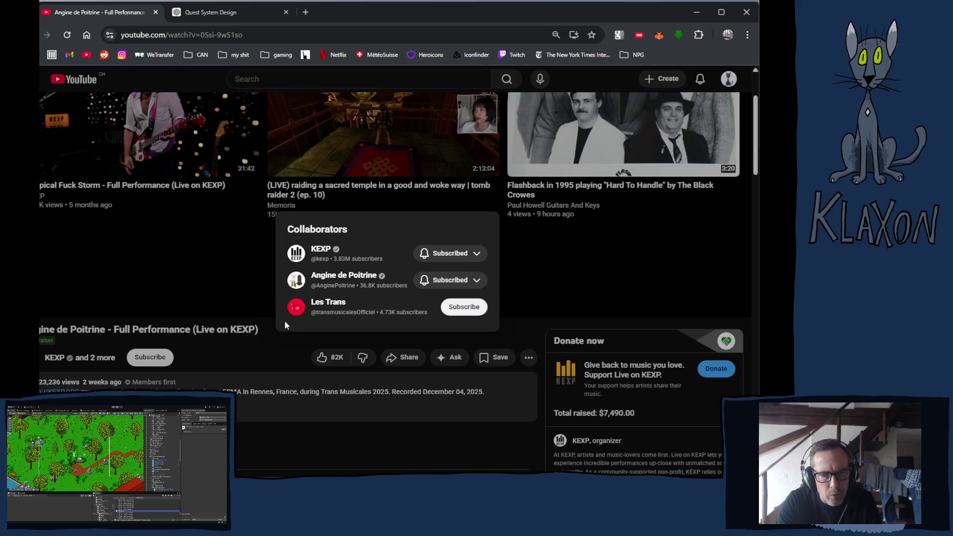
{"action": "left_click", "coordinate": [354, 279]}
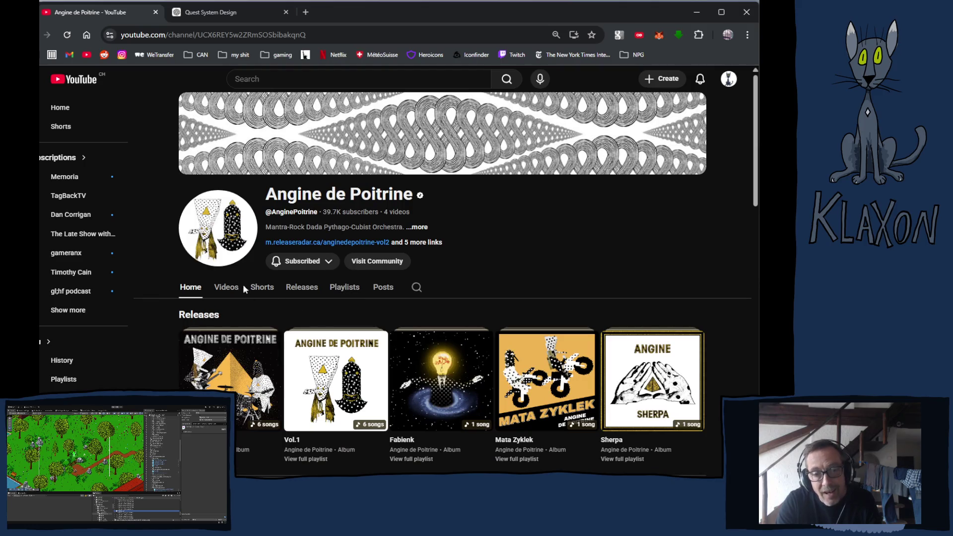
{"action": "left_click", "coordinate": [303, 293]}
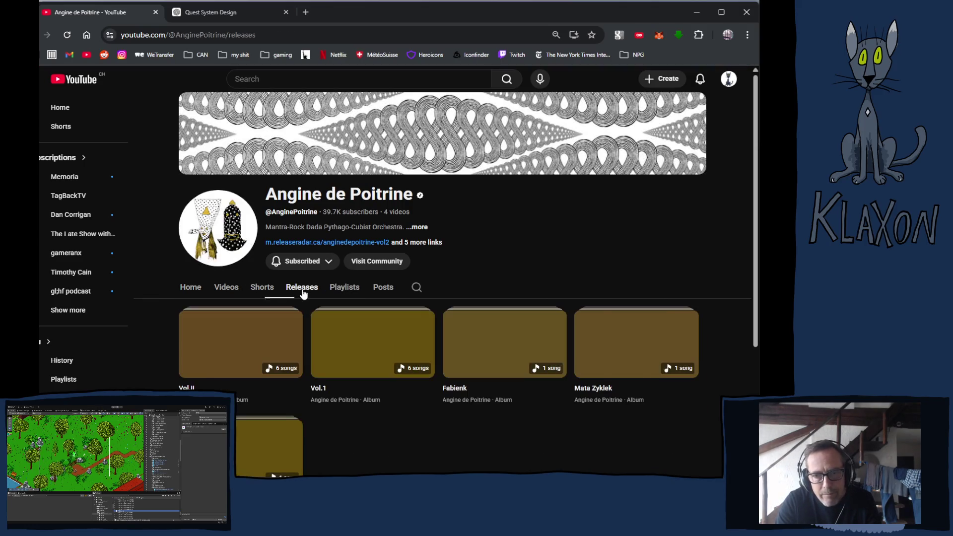
{"action": "mouse_move", "coordinate": [319, 324]}
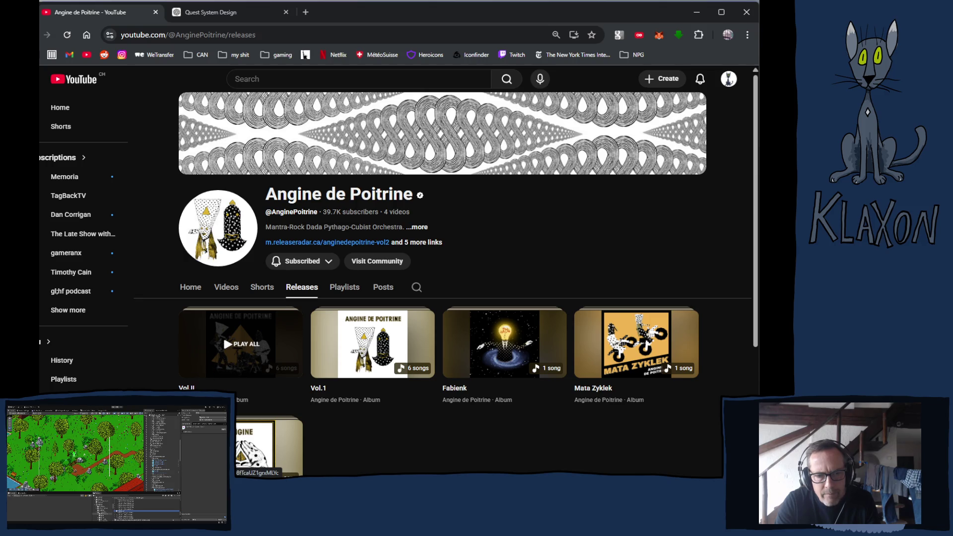
{"action": "left_click", "coordinate": [225, 361]}
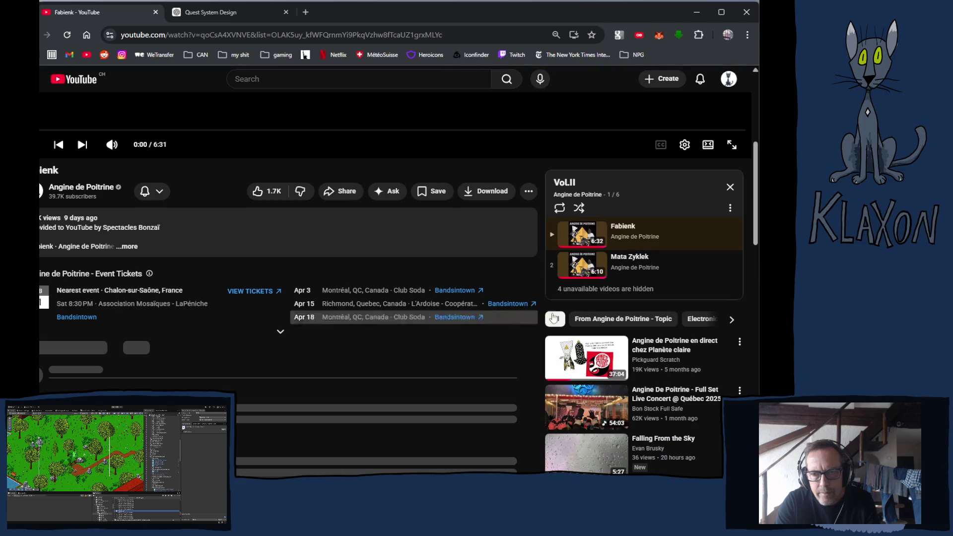
{"action": "key", "text": "alt+Left"}
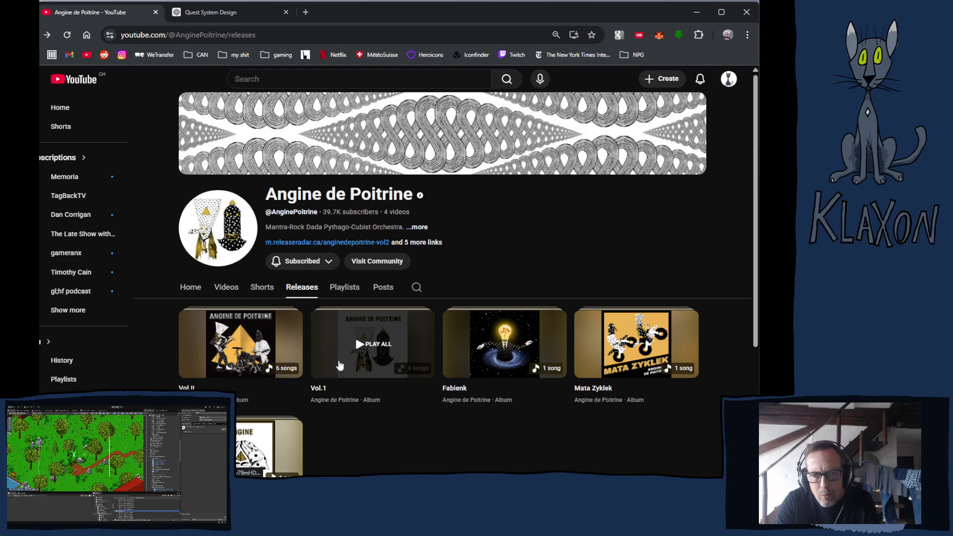
- Show the channel's Playlists and open the first playlist in a new tab
{"action": "left_click", "coordinate": [342, 288]}
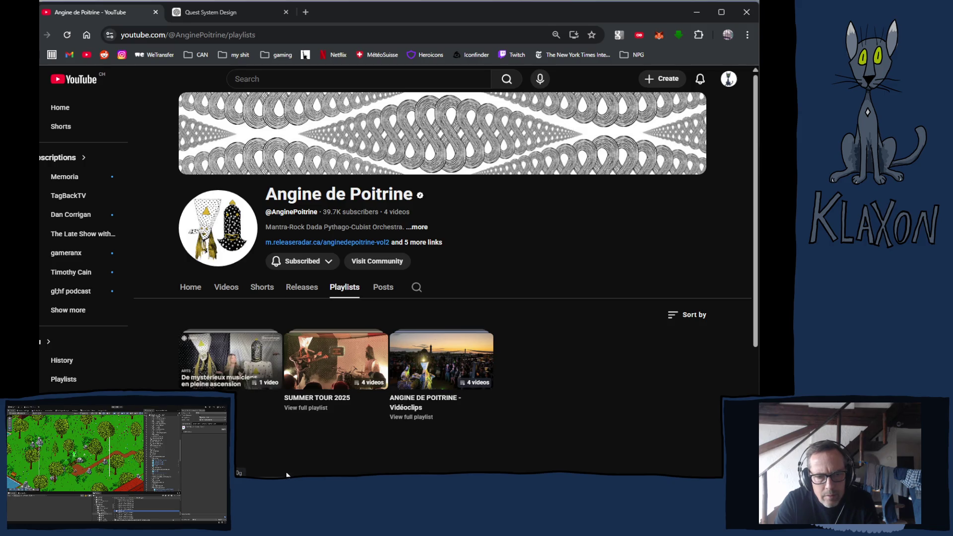
{"action": "mouse_move", "coordinate": [227, 363]}
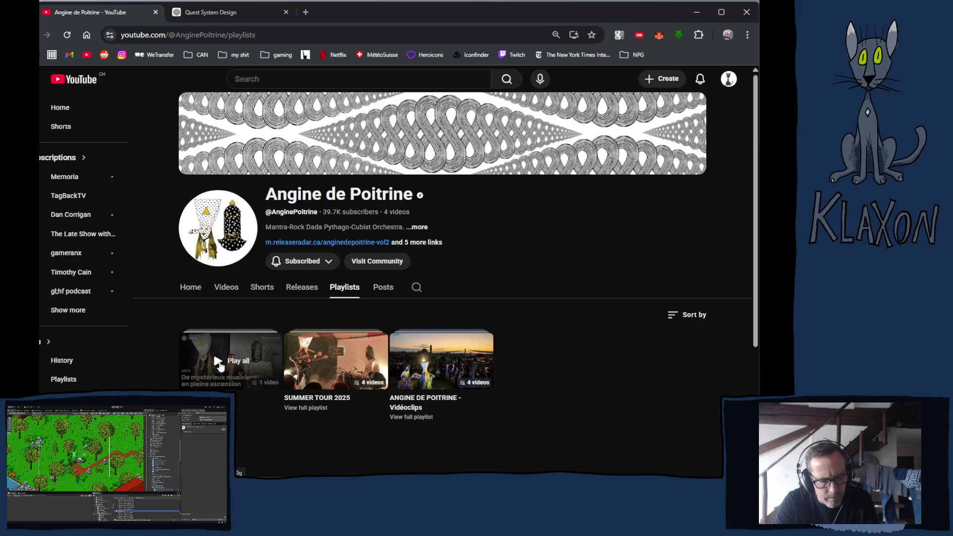
{"action": "middle_click", "coordinate": [220, 366]}
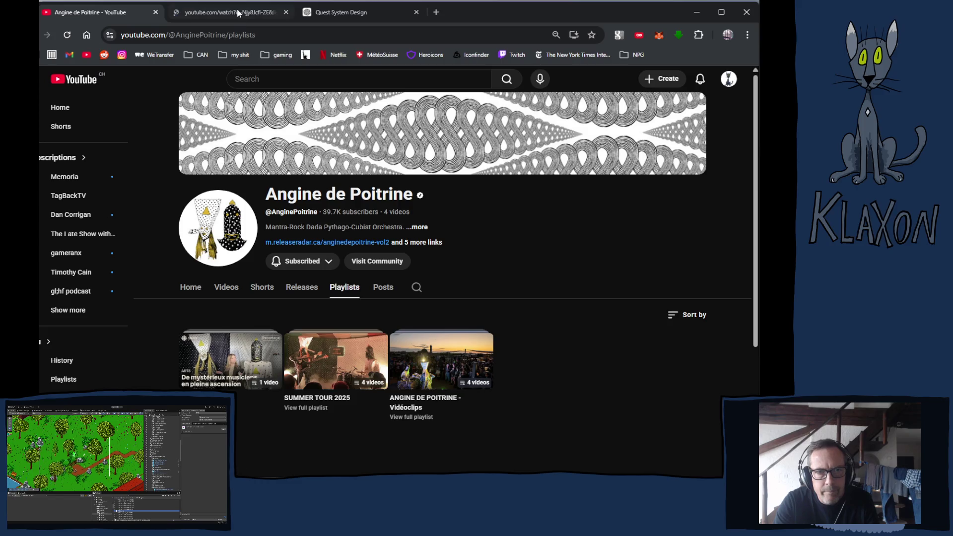
- Switch to the second tab to watch the Dans l'univers d'Angine de Poitrine interview
{"action": "left_click", "coordinate": [236, 11]}
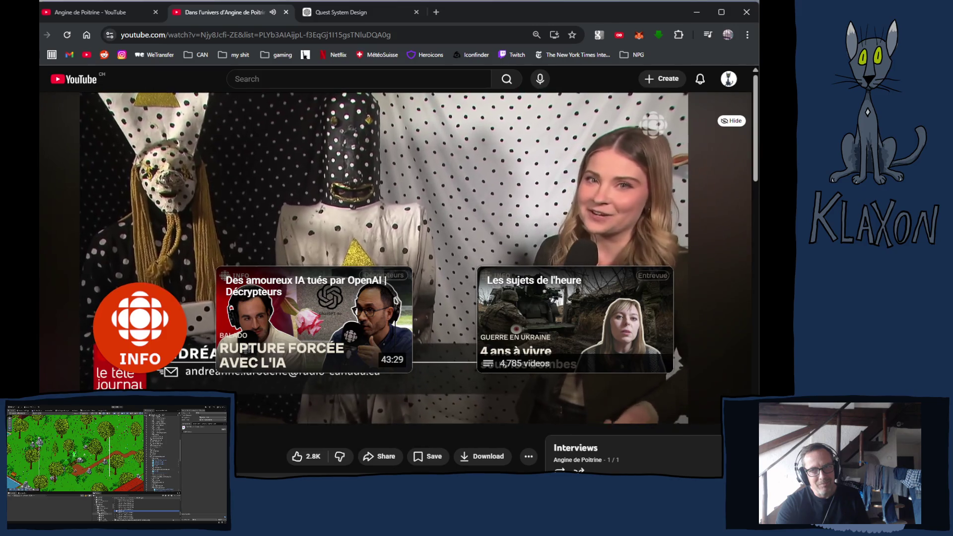
- Close the interview video tab
{"action": "scroll", "coordinate": [397, 274], "scroll_direction": "down", "scroll_amount": 5}
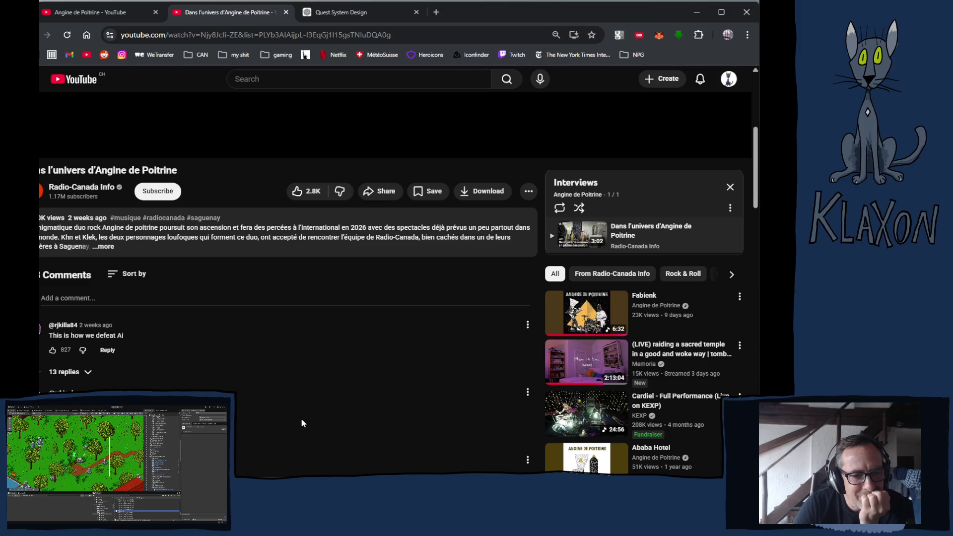
{"action": "scroll", "coordinate": [300, 417], "scroll_direction": "down", "scroll_amount": 1}
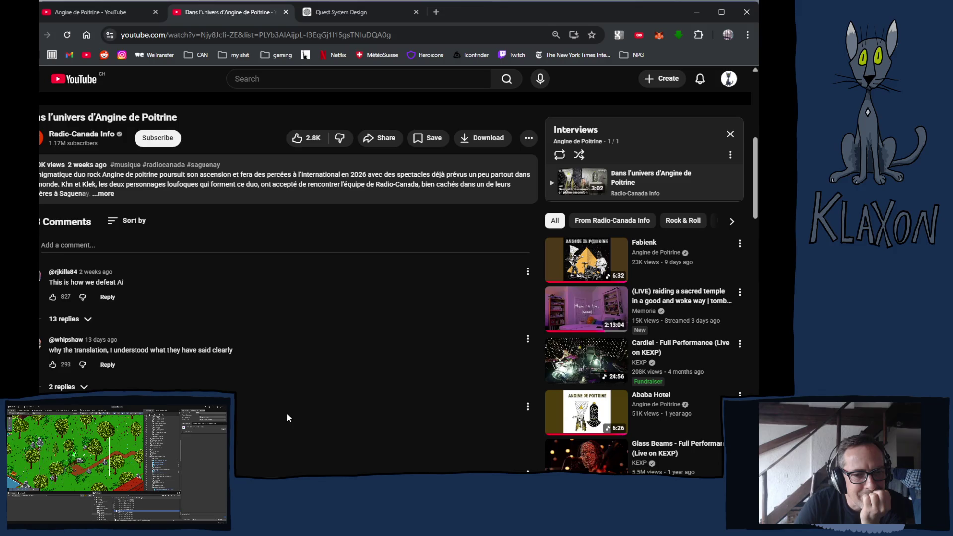
{"action": "left_click", "coordinate": [286, 12]}
- Open SUMMER TOUR 2025, go back, then start the Vol.1 album from Releases
{"action": "scroll", "coordinate": [416, 287], "scroll_direction": "down", "scroll_amount": 1}
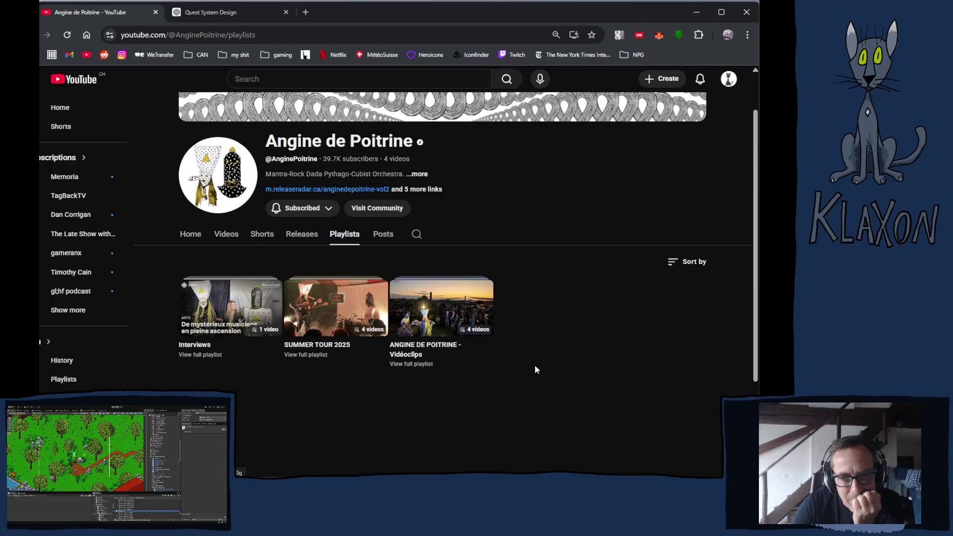
{"action": "left_click", "coordinate": [302, 355]}
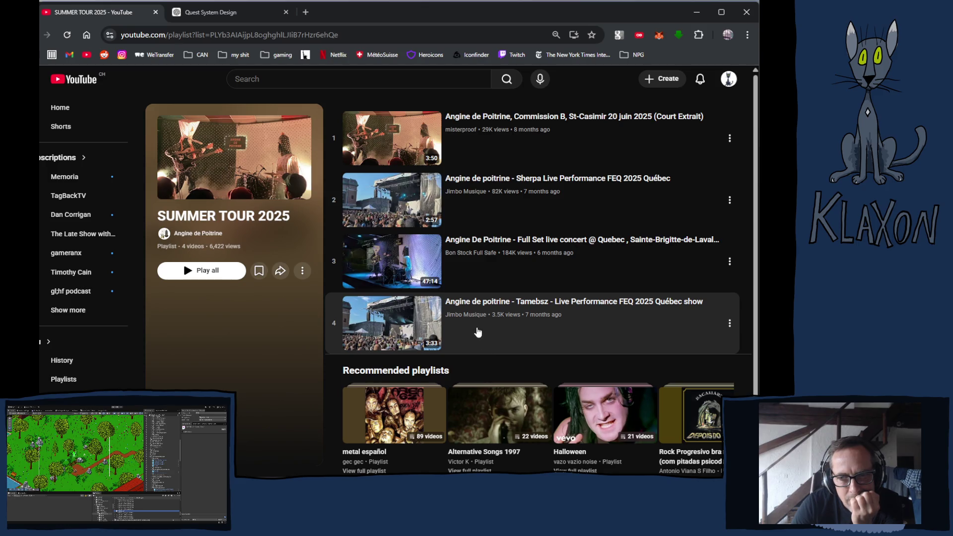
{"action": "key", "text": "alt+Left"}
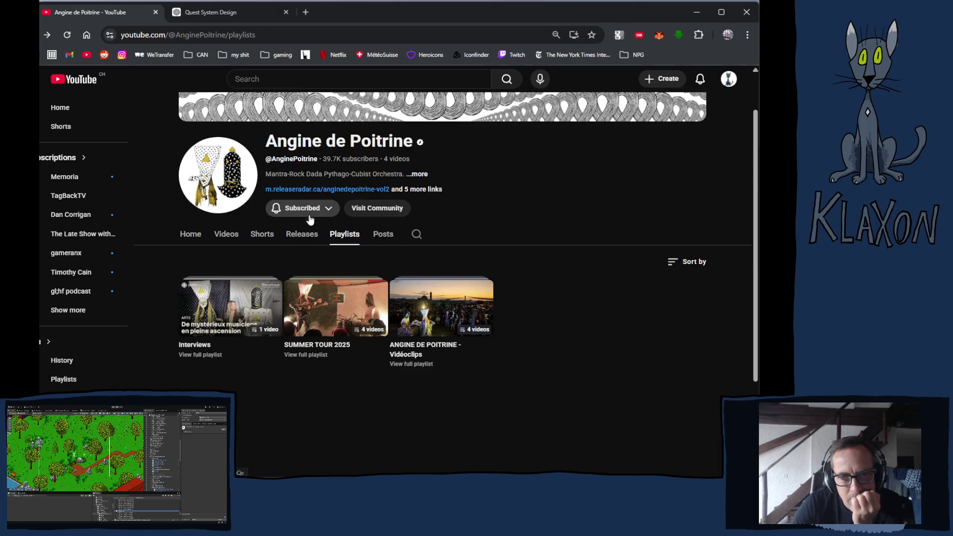
{"action": "left_click", "coordinate": [301, 234]}
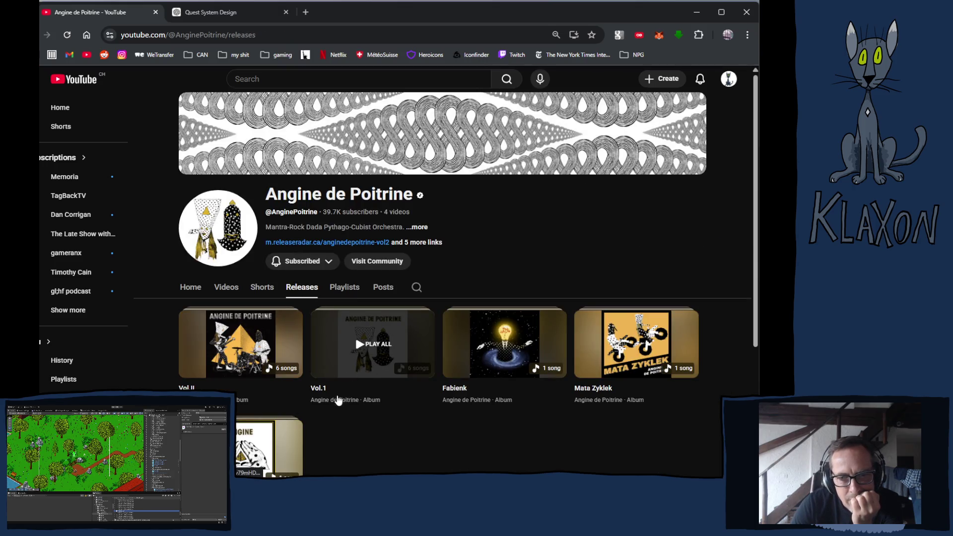
{"action": "left_click", "coordinate": [347, 361]}
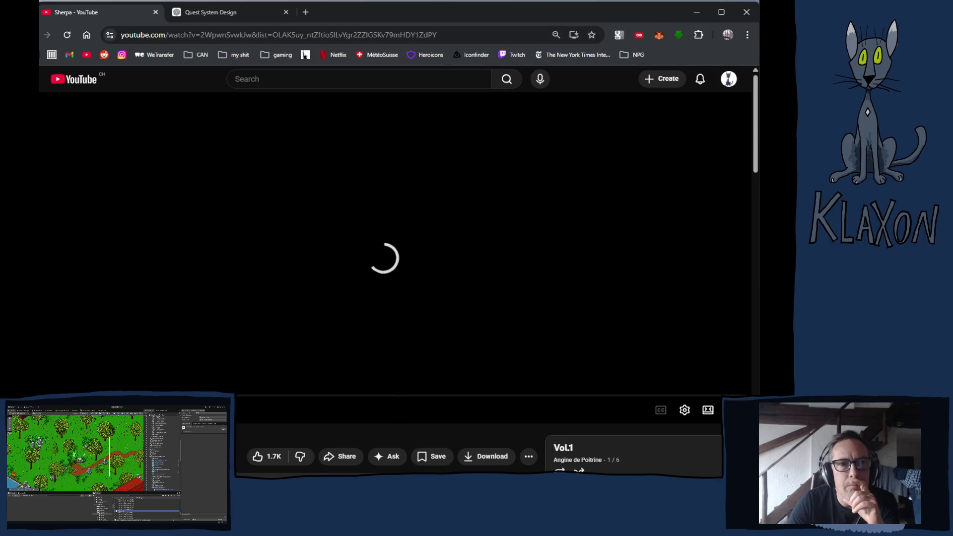
- In Krita, drag the canvas/timeline splitter up to enlarge the animation timeline
{"action": "key", "text": "alt+Tab"}
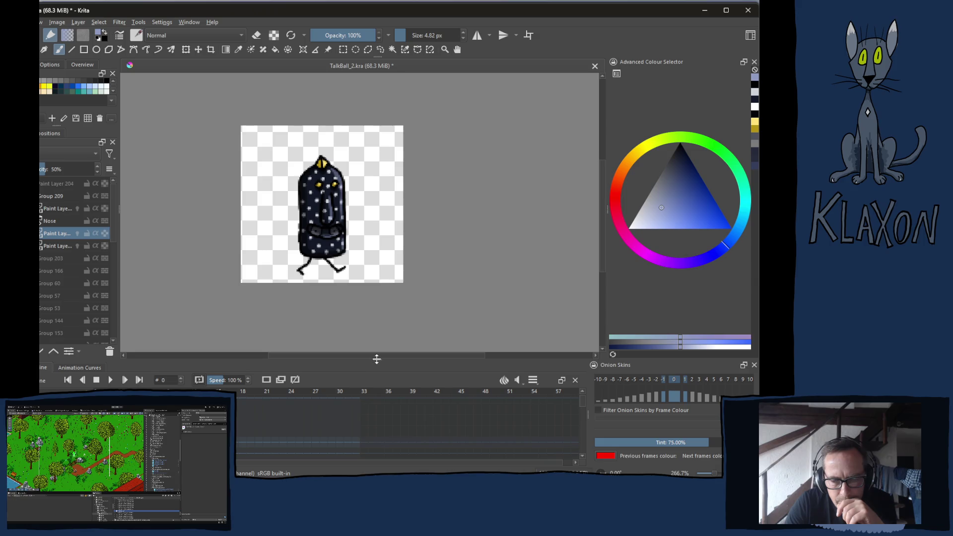
{"action": "left_click_drag", "start_coordinate": [378, 360], "coordinate": [378, 339]}
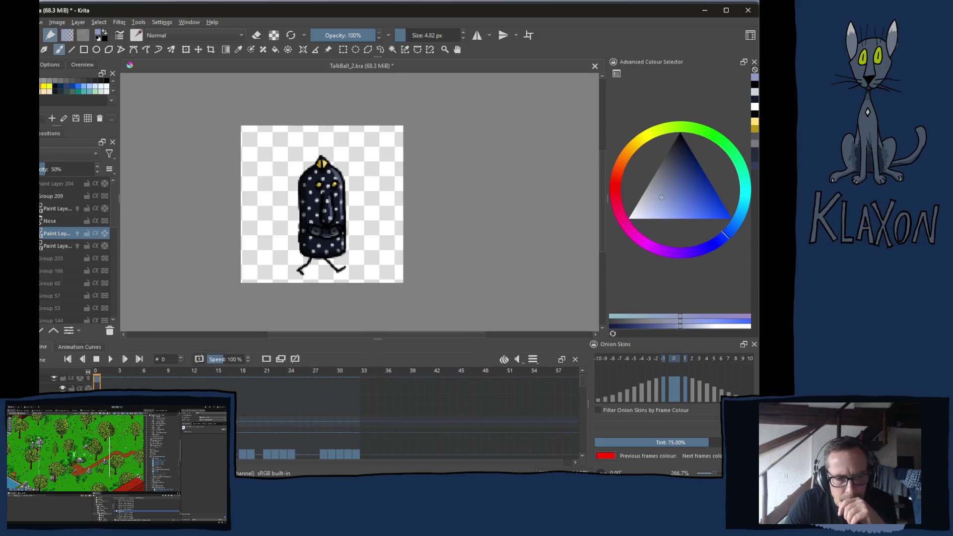
{"action": "key", "text": "alt+Tab"}
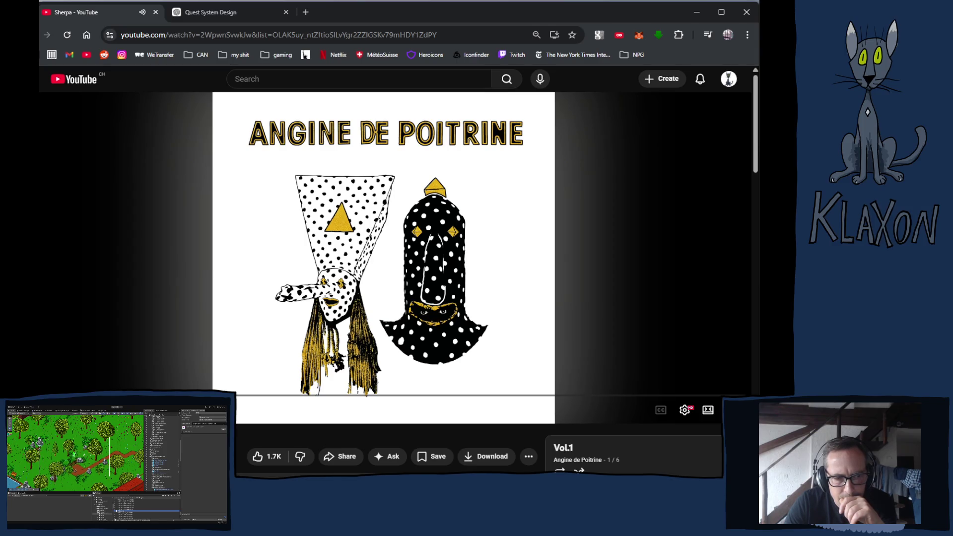
{"action": "key", "text": "alt+Tab"}
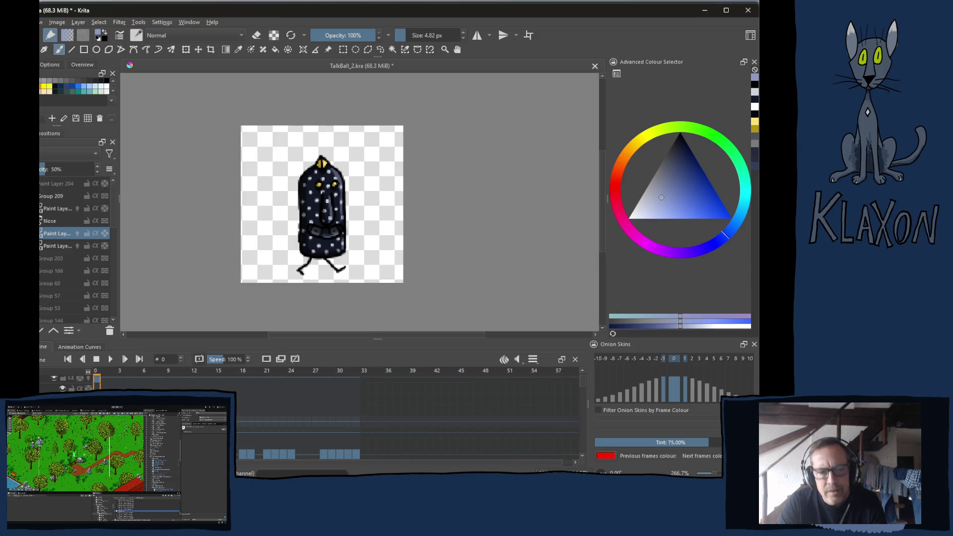
- Add duplicate keyframes on frames 1 through 7 of the layer, then return to frame 1
{"action": "key", "text": "period"}
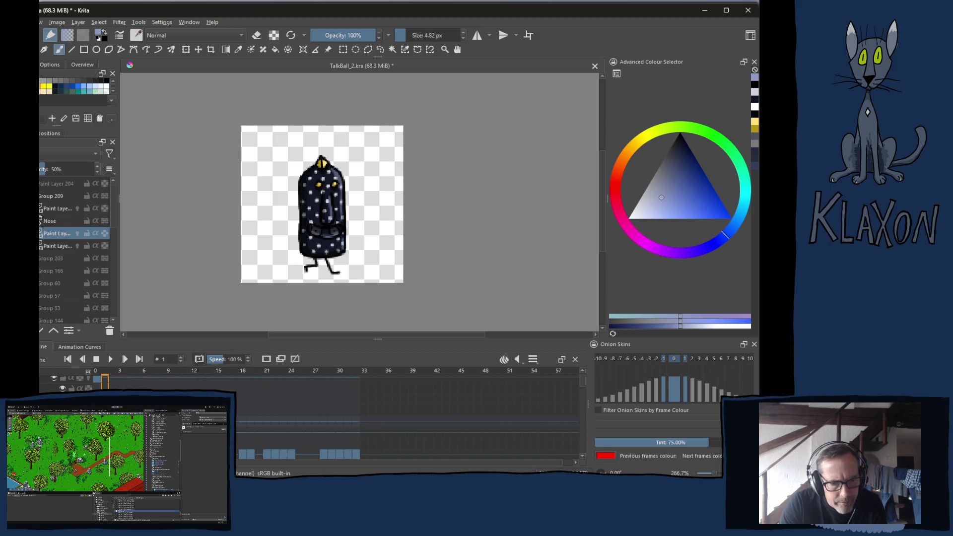
{"action": "key", "text": "comma"}
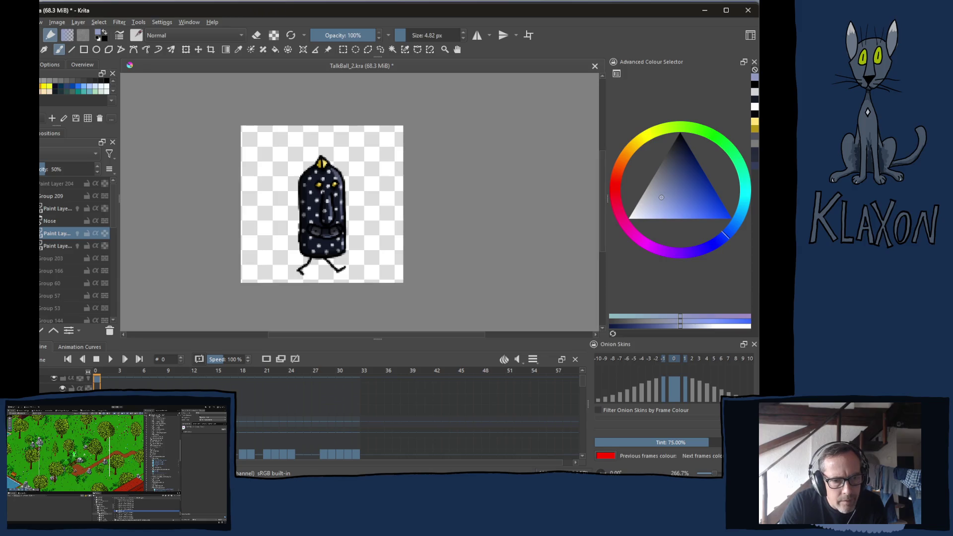
{"action": "left_click", "coordinate": [104, 383]}
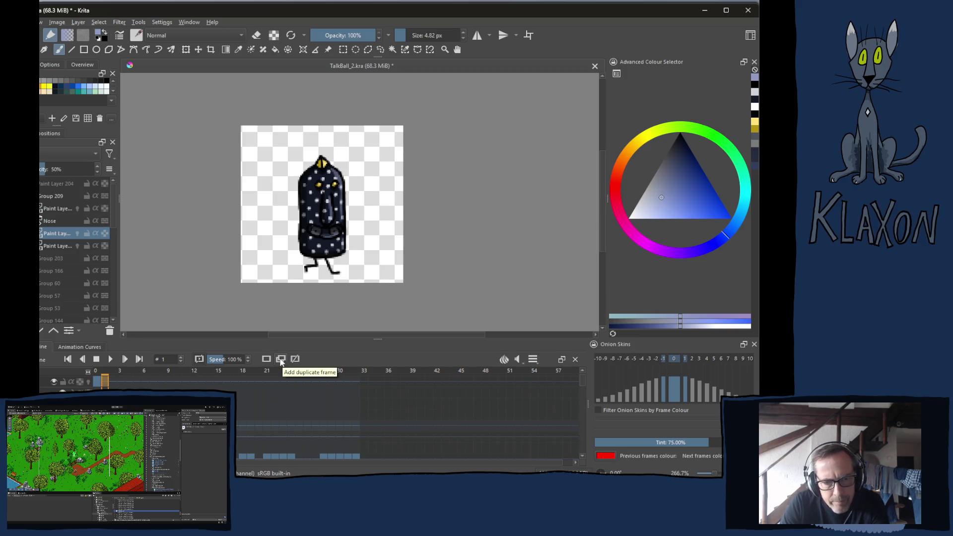
{"action": "left_click", "coordinate": [281, 361]}
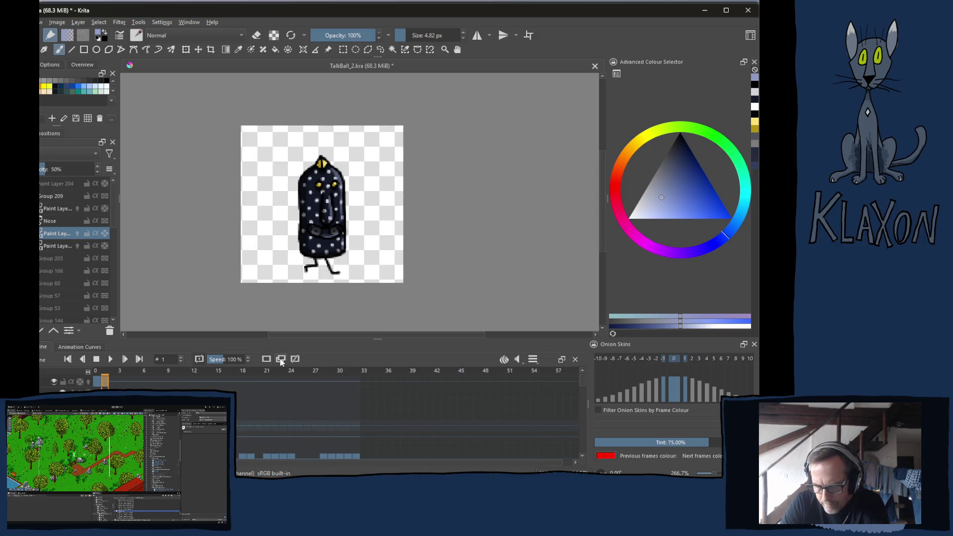
{"action": "left_click", "coordinate": [118, 382]}
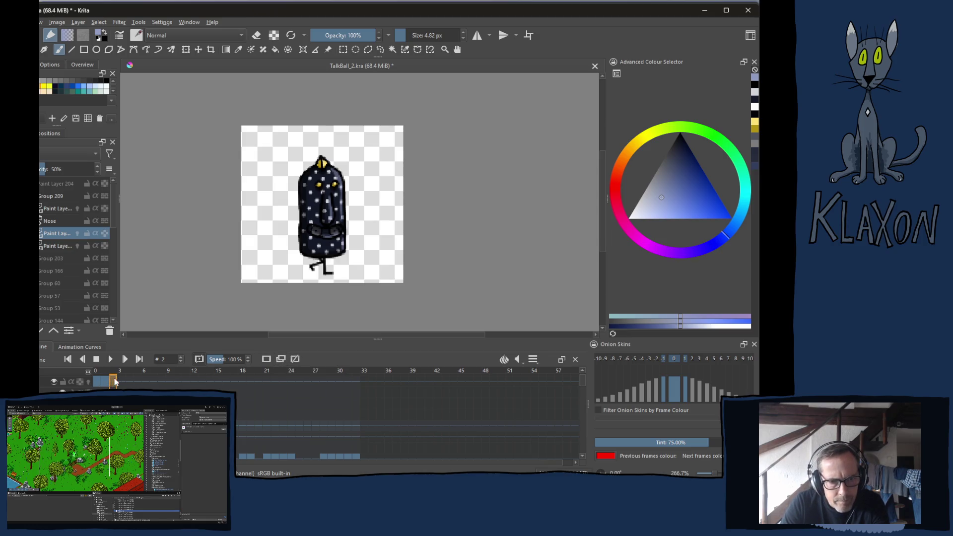
{"action": "left_click", "coordinate": [281, 359]}
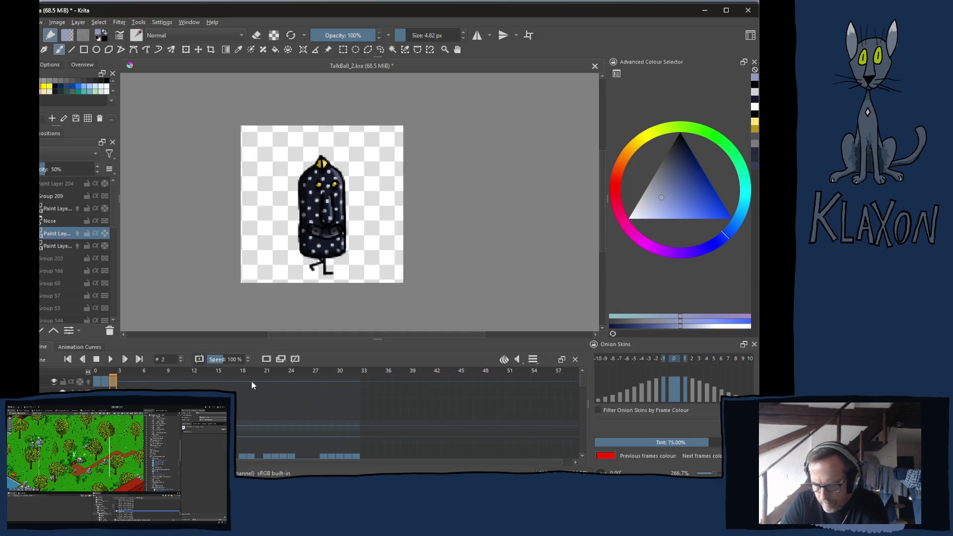
{"action": "left_click", "coordinate": [120, 382]}
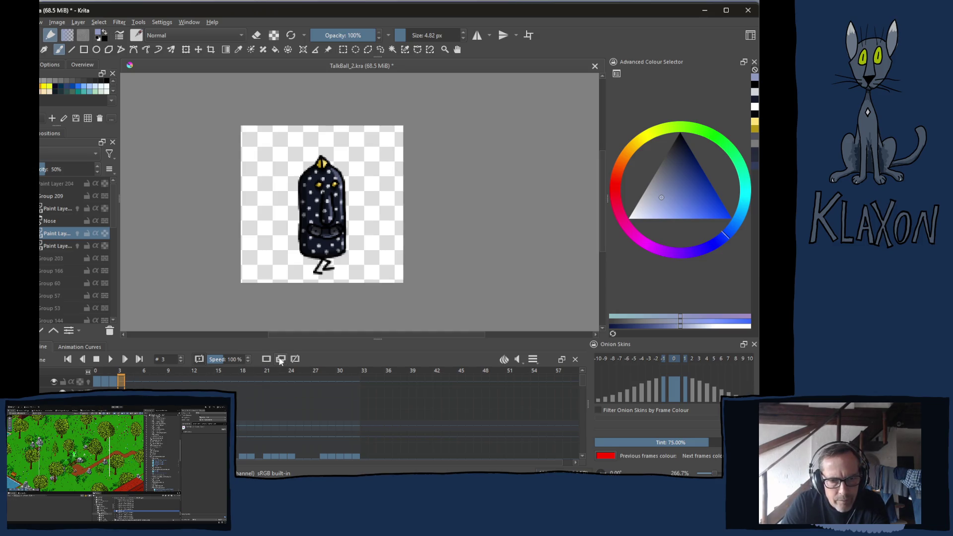
{"action": "left_click", "coordinate": [128, 381]}
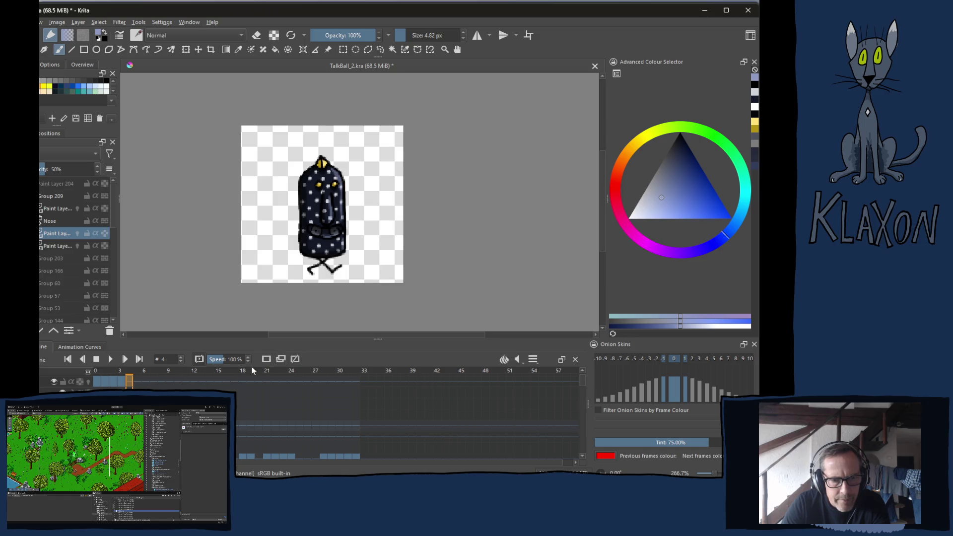
{"action": "key", "text": "period"}
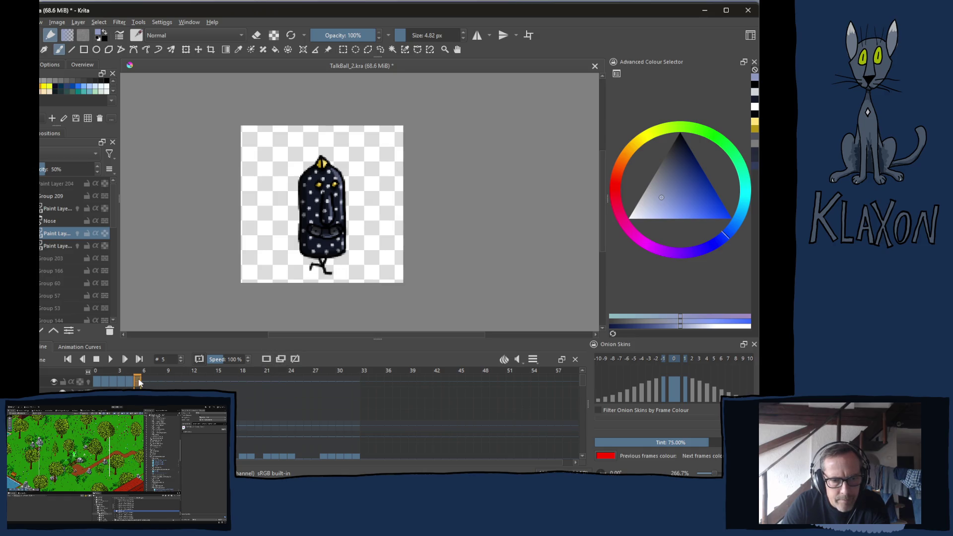
{"action": "key", "text": "period"}
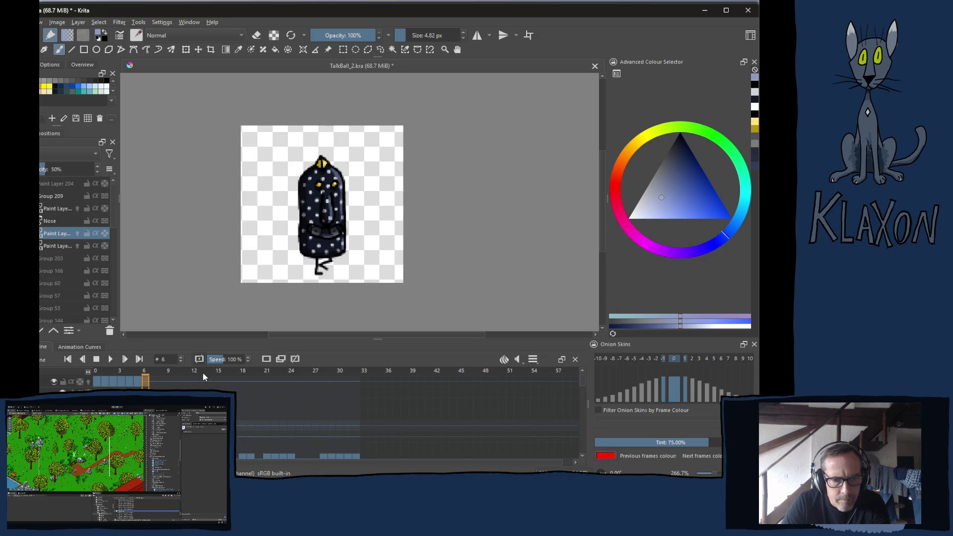
{"action": "left_click", "coordinate": [155, 381]}
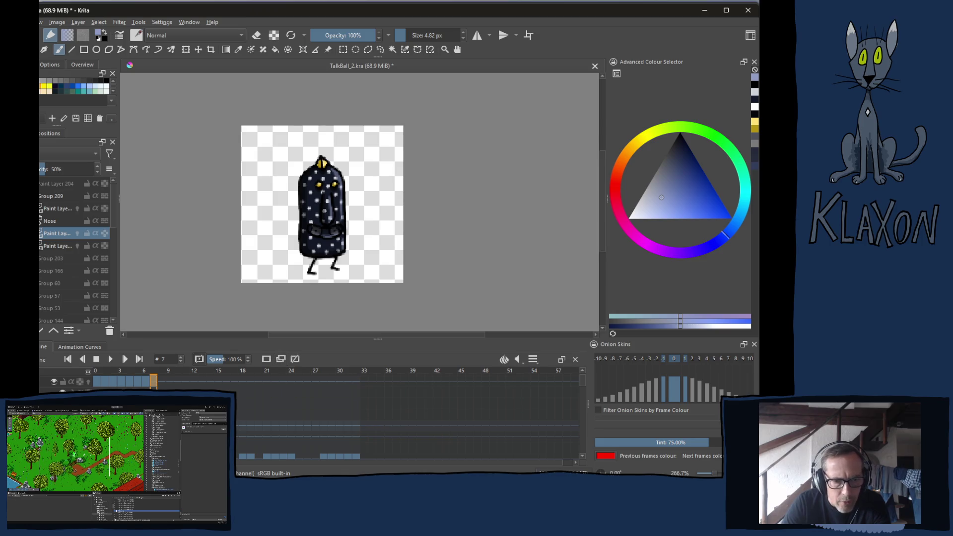
{"action": "left_click", "coordinate": [104, 382]}
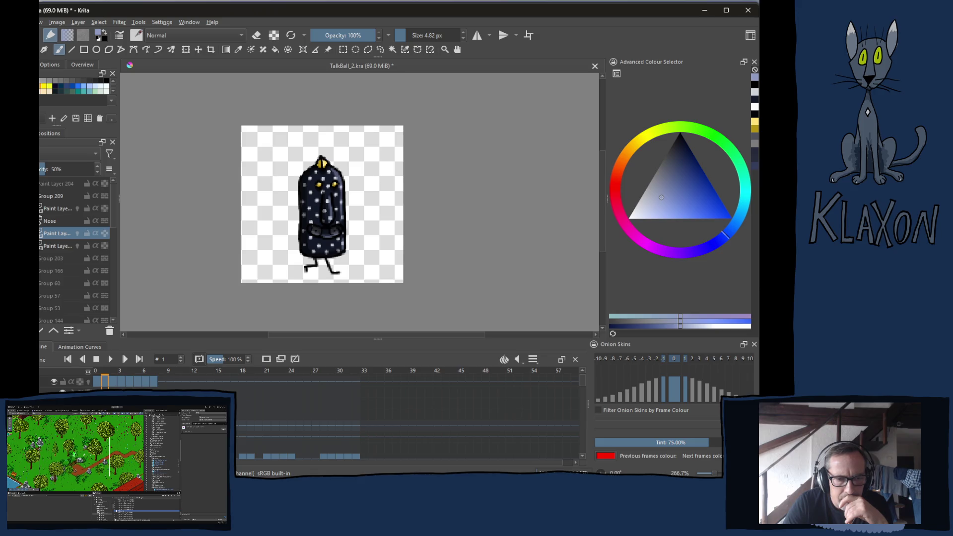
{"action": "key", "text": "space"}
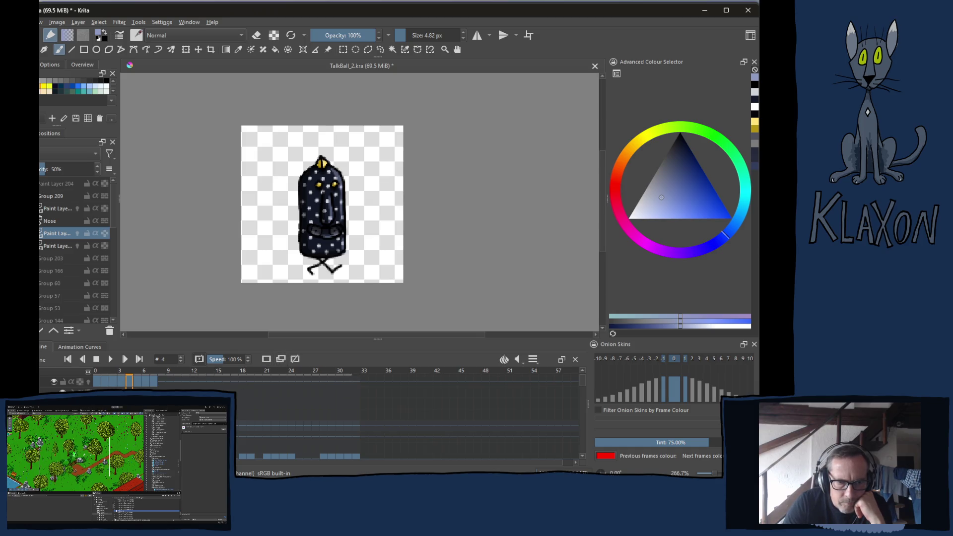
{"action": "key", "text": "period"}
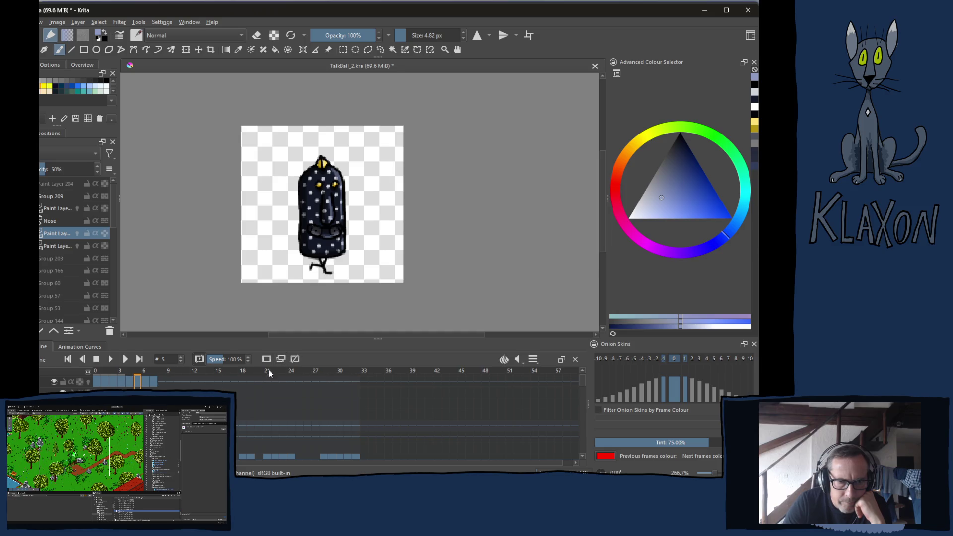
{"action": "key", "text": "period"}
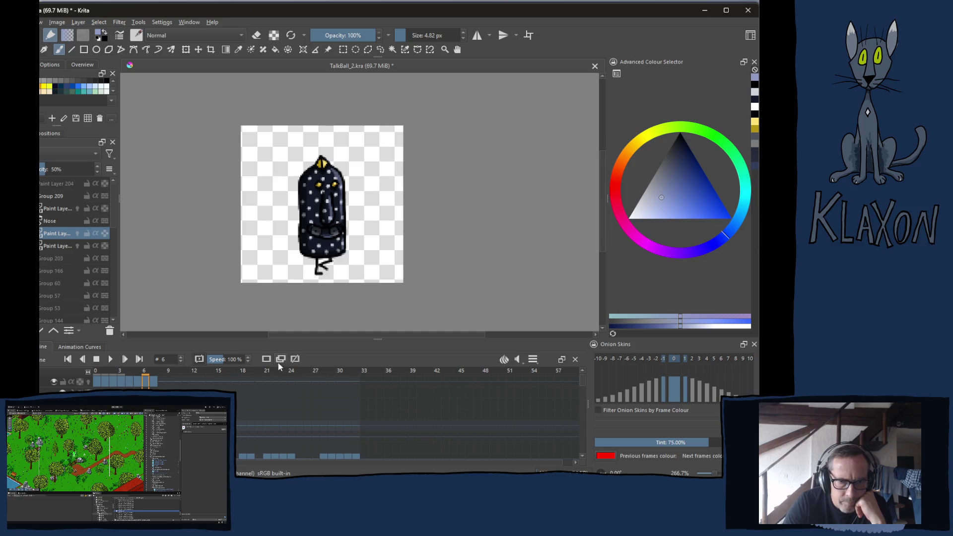
{"action": "key", "text": "period"}
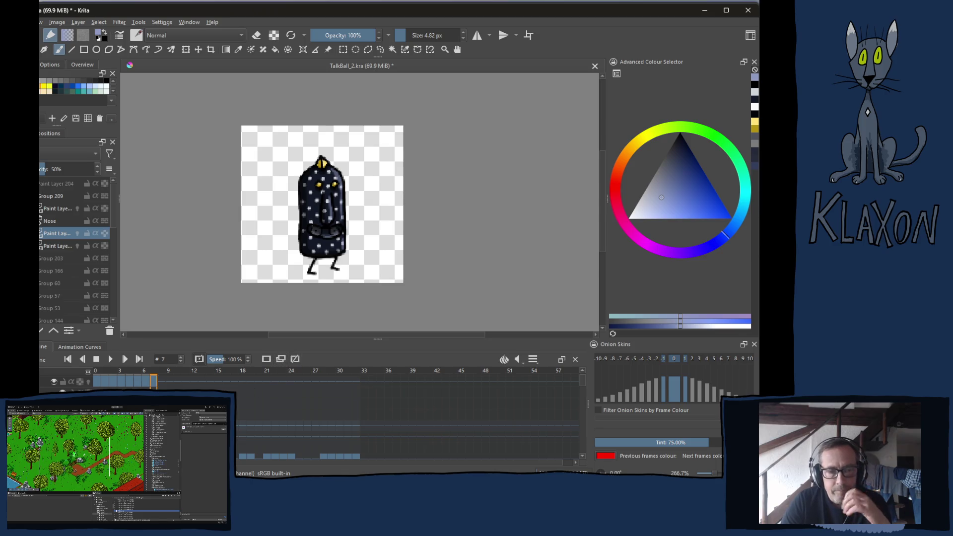
{"action": "left_click", "coordinate": [107, 373]}
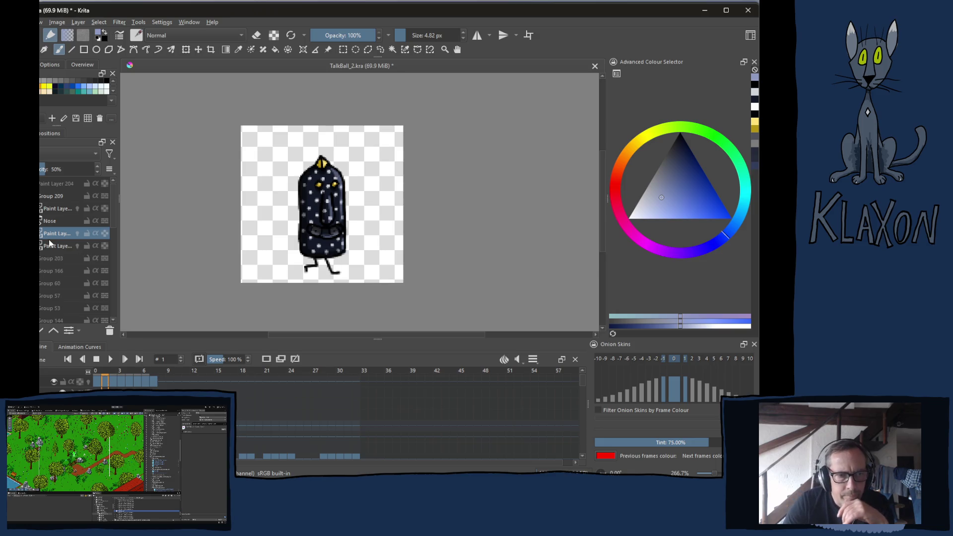
{"action": "left_click", "coordinate": [57, 199]}
- Switch to the Move tool and scrub the timeline from frame 0 to preview the walk
{"action": "key", "text": "t"}
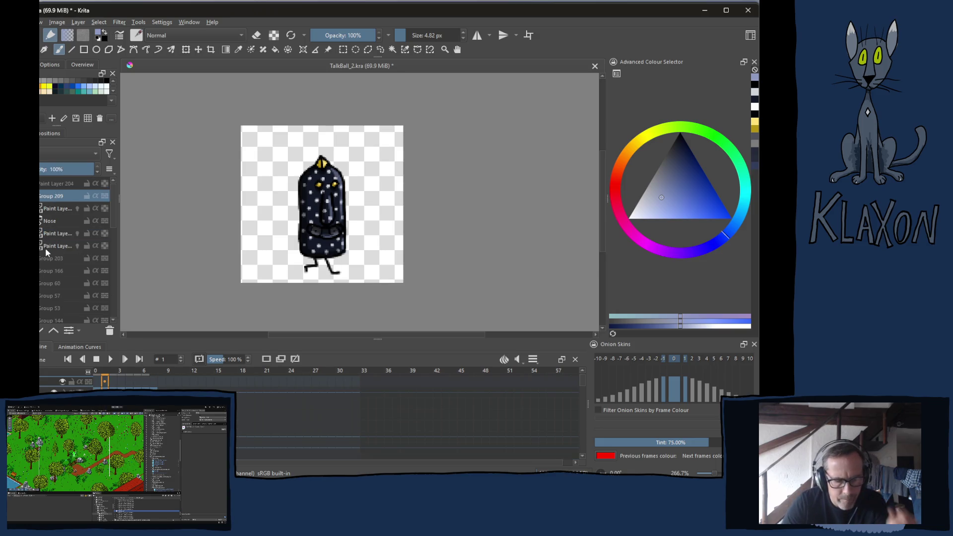
{"action": "left_click", "coordinate": [97, 371]}
{"action": "mouse_move", "coordinate": [109, 371]}
{"action": "left_mouse_down"}
{"action": "mouse_move", "coordinate": [145, 373]}
{"action": "mouse_move", "coordinate": [81, 369]}
{"action": "left_mouse_up"}
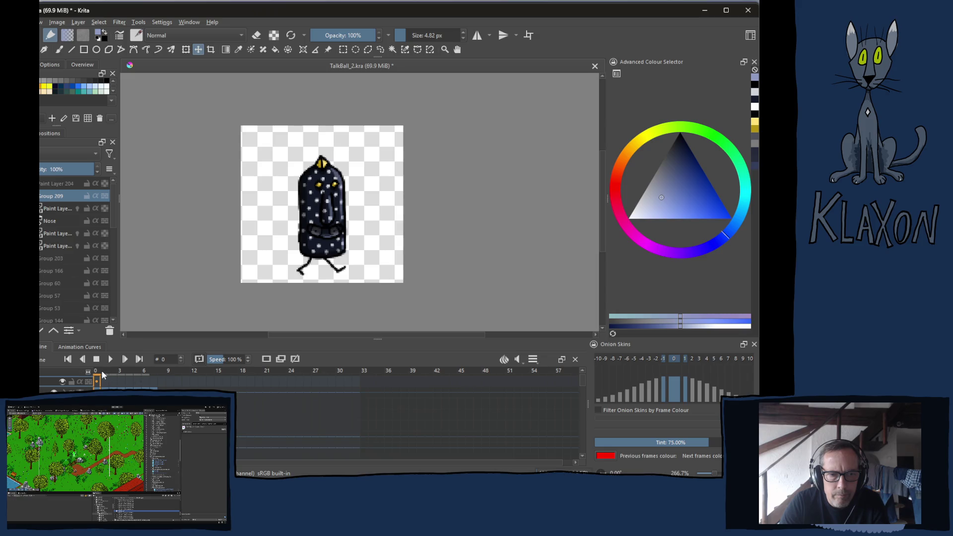
- Nudge the body layer up on frames 1, 3 and 5, and down on frame 7
{"action": "left_click", "coordinate": [103, 370]}
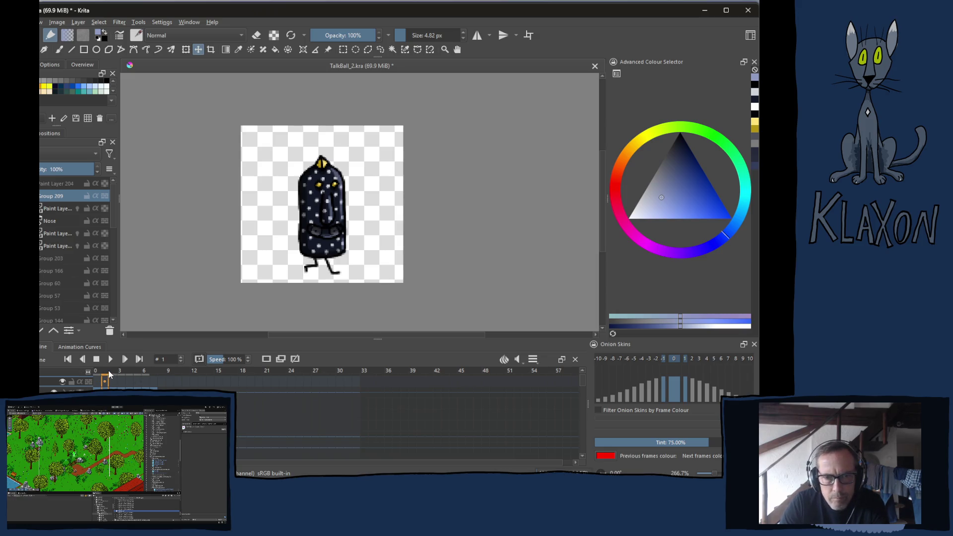
{"action": "key", "text": "Up"}
{"action": "left_click", "coordinate": [112, 370]}
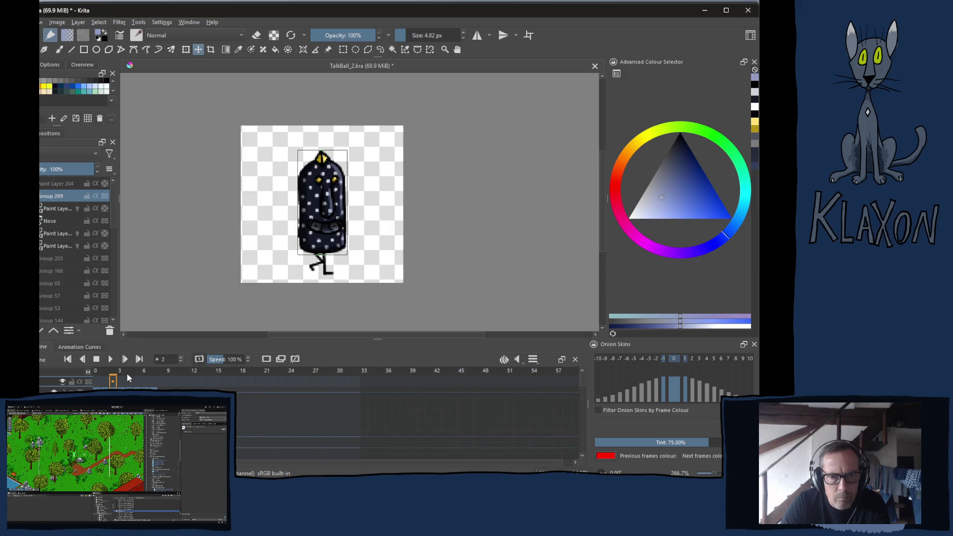
{"action": "left_click", "coordinate": [123, 374]}
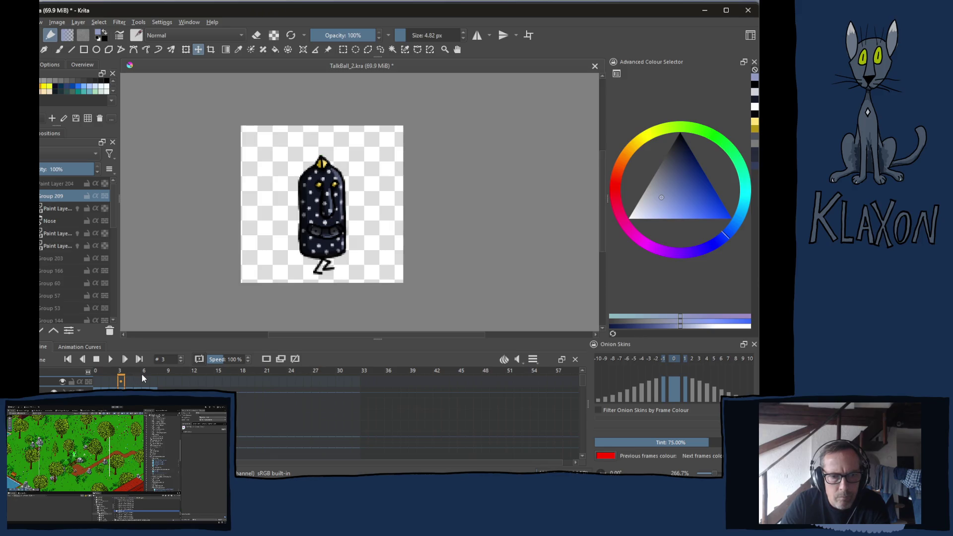
{"action": "key", "text": "Up"}
{"action": "left_click", "coordinate": [137, 371]}
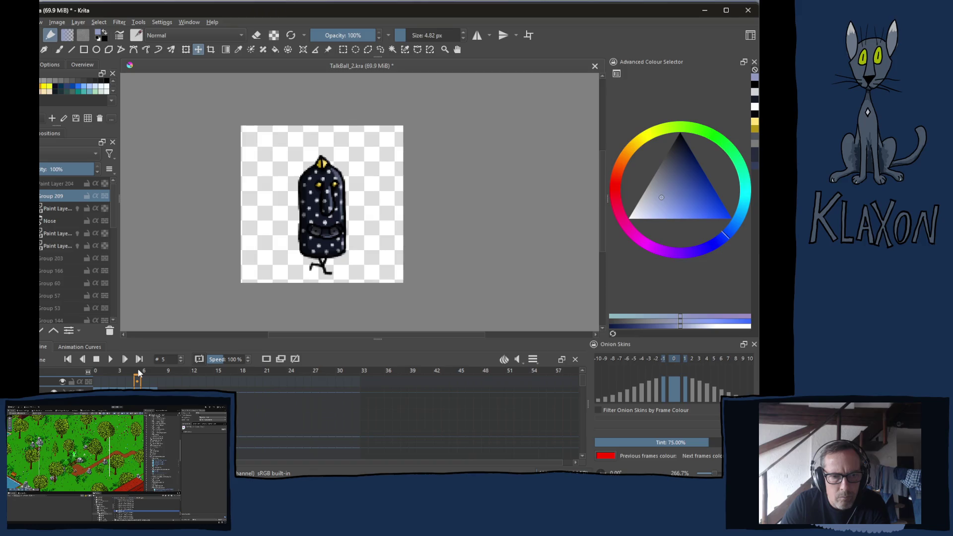
{"action": "key", "text": "Up"}
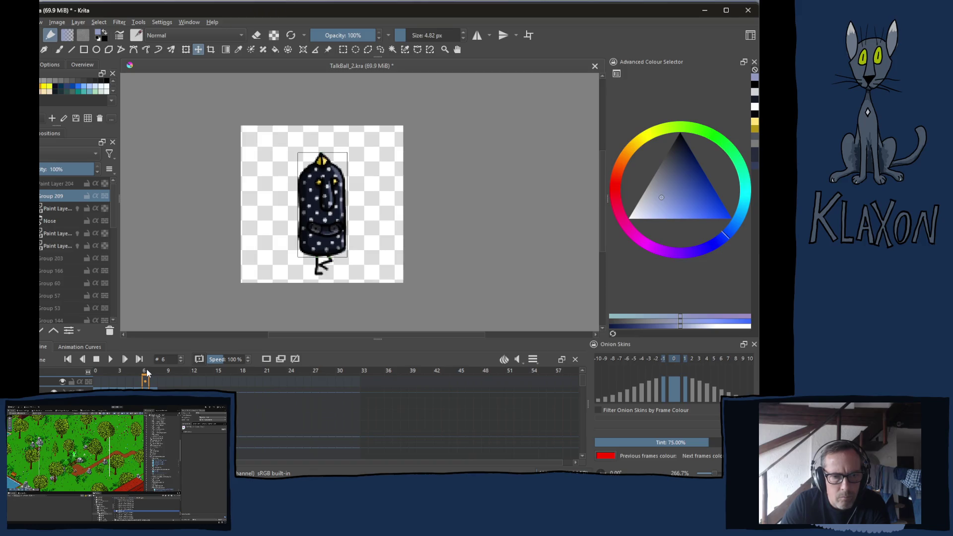
{"action": "left_click", "coordinate": [155, 371]}
{"action": "key", "text": "Down"}
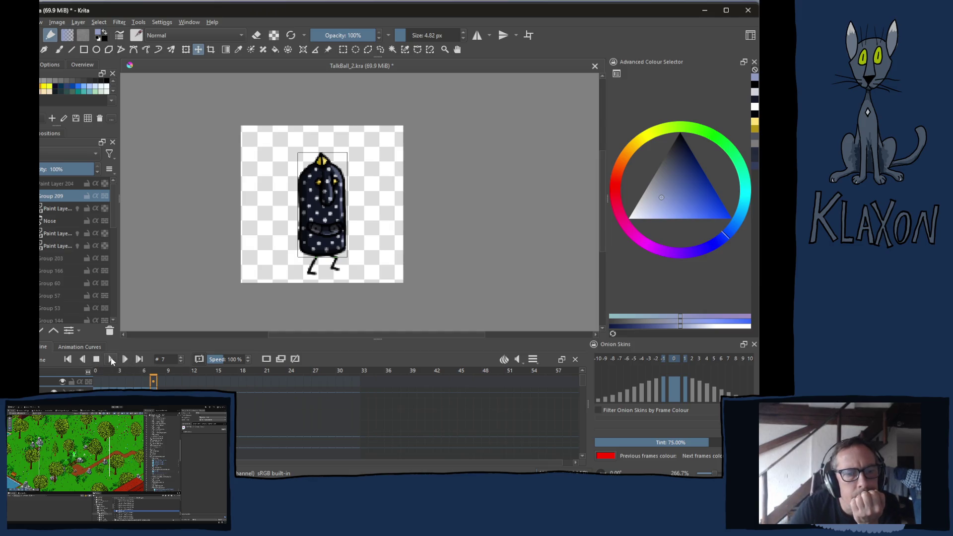
- Play the walking animation to preview the body bobbing with the legs
{"action": "key", "text": "space"}
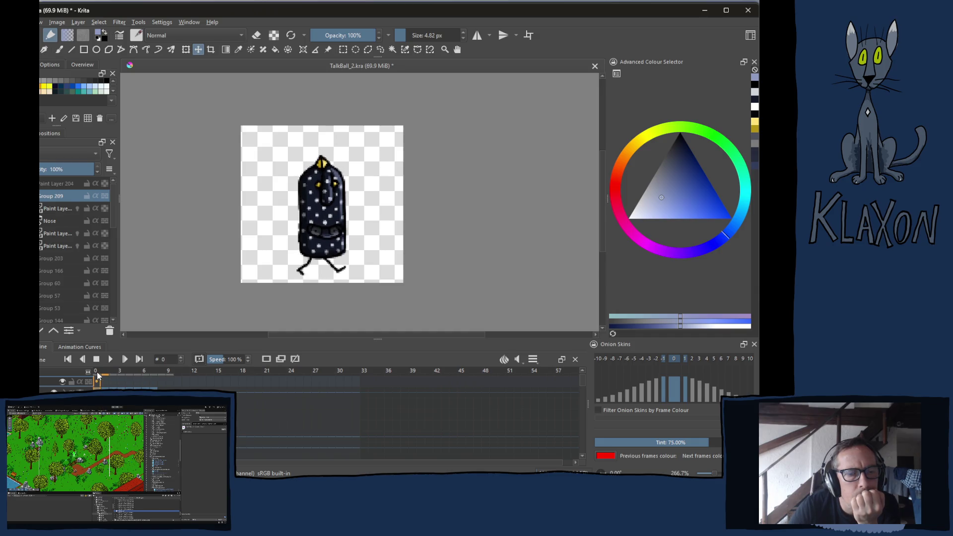
{"action": "key", "text": "space"}
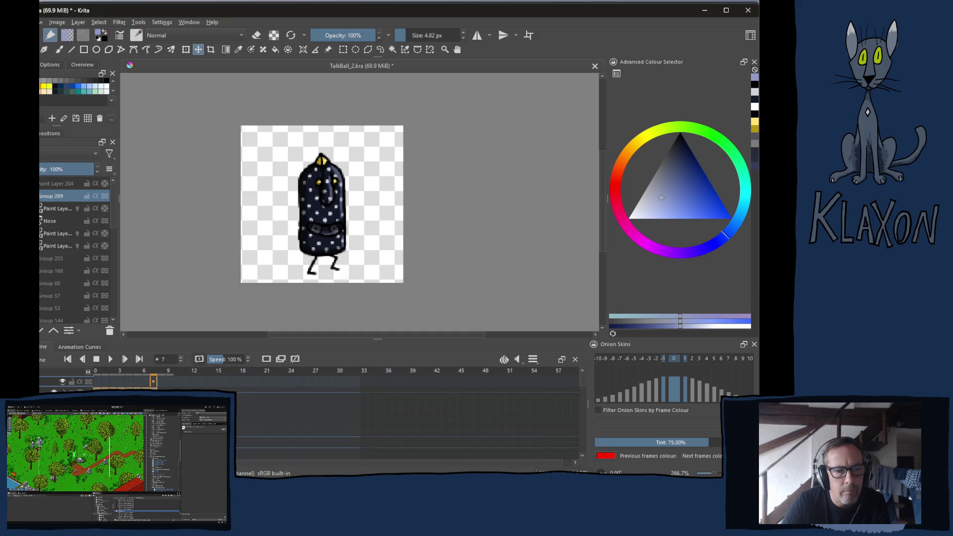
{"action": "left_click", "coordinate": [111, 361]}
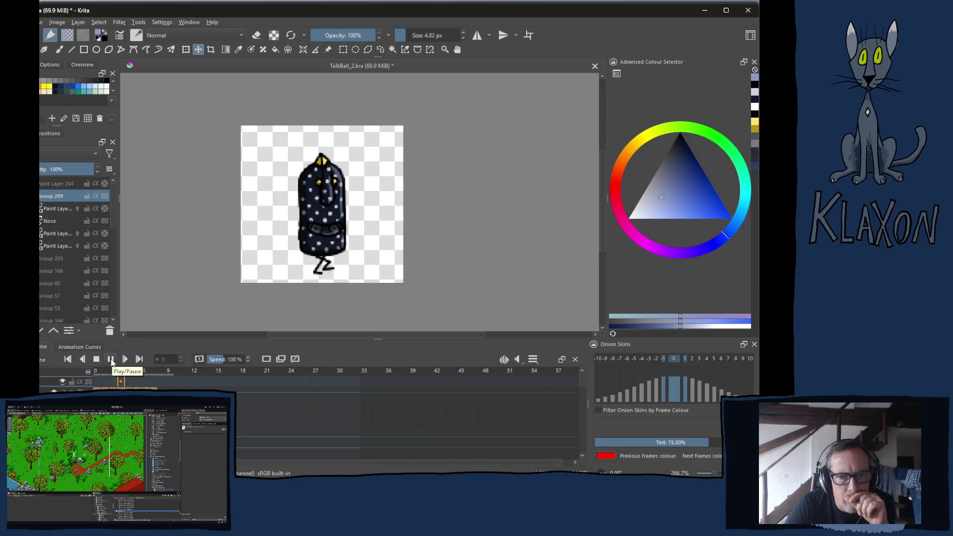
{"action": "left_click", "coordinate": [98, 360]}
{"action": "left_click", "coordinate": [98, 372]}
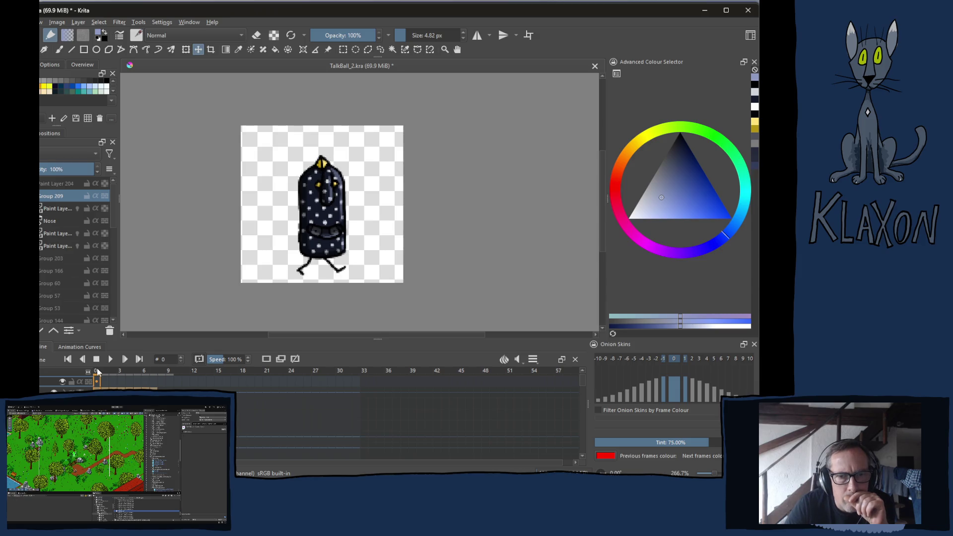
{"action": "left_click", "coordinate": [102, 372]}
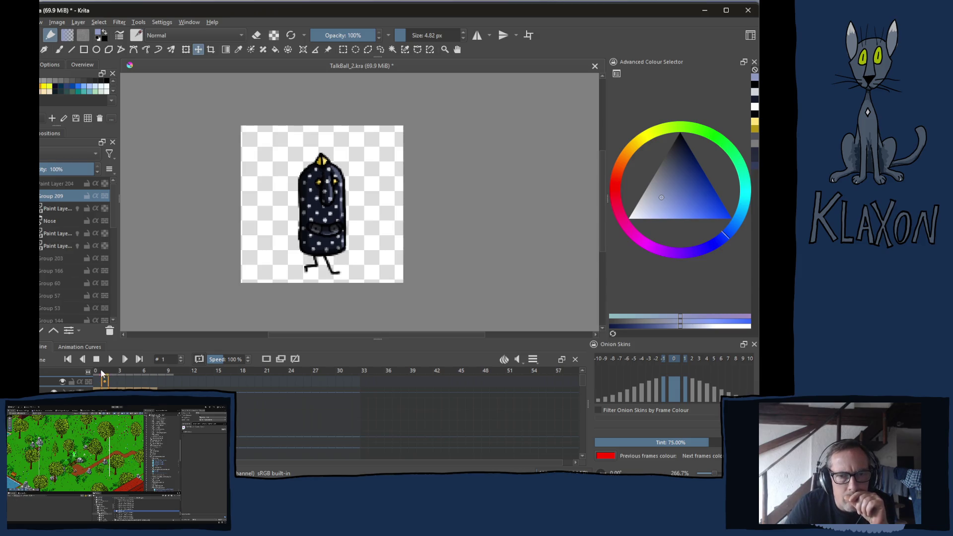
{"action": "left_click", "coordinate": [96, 374]}
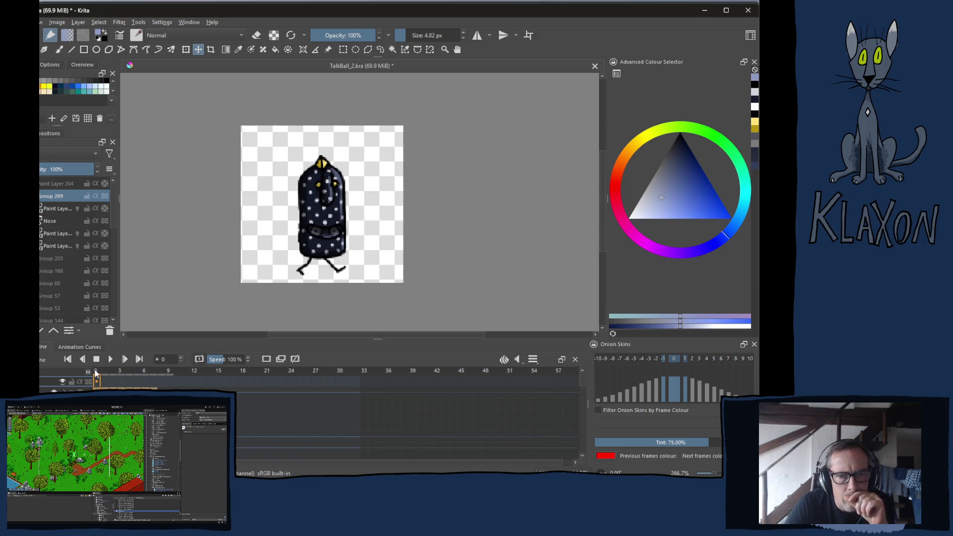
- Duplicate the Nose drawing across frames 0 through 8 and step through the frames to check it
{"action": "left_click", "coordinate": [47, 221]}
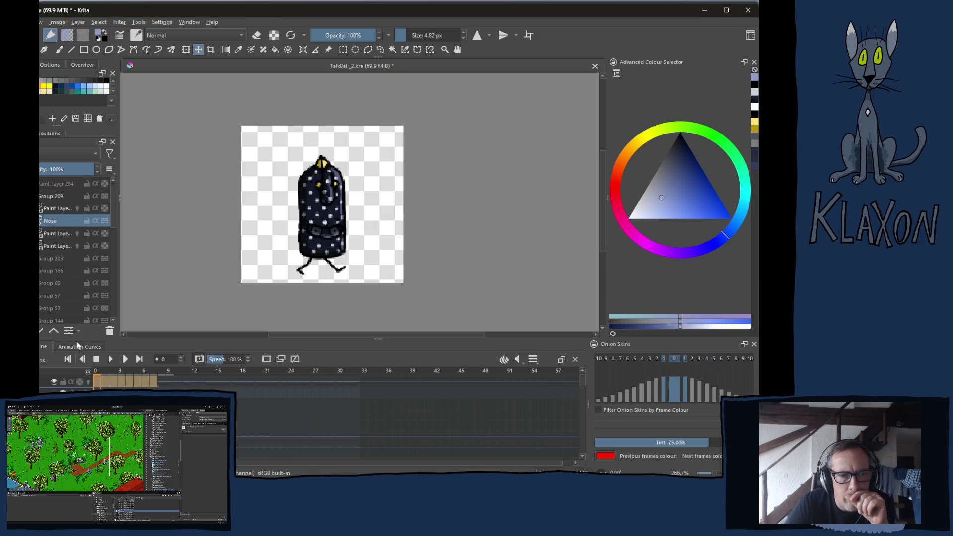
{"action": "left_click_drag", "start_coordinate": [97, 382], "coordinate": [155, 381]}
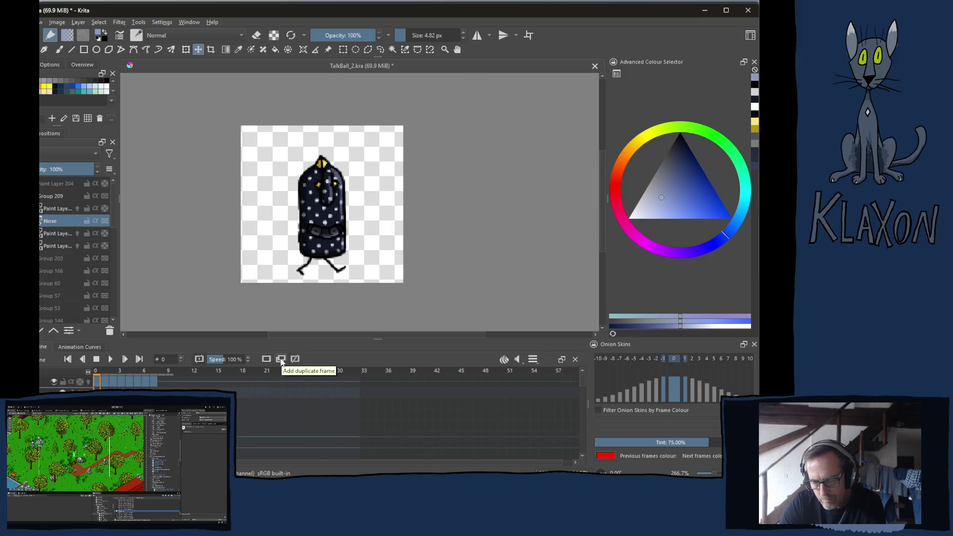
{"action": "left_click", "coordinate": [281, 361]}
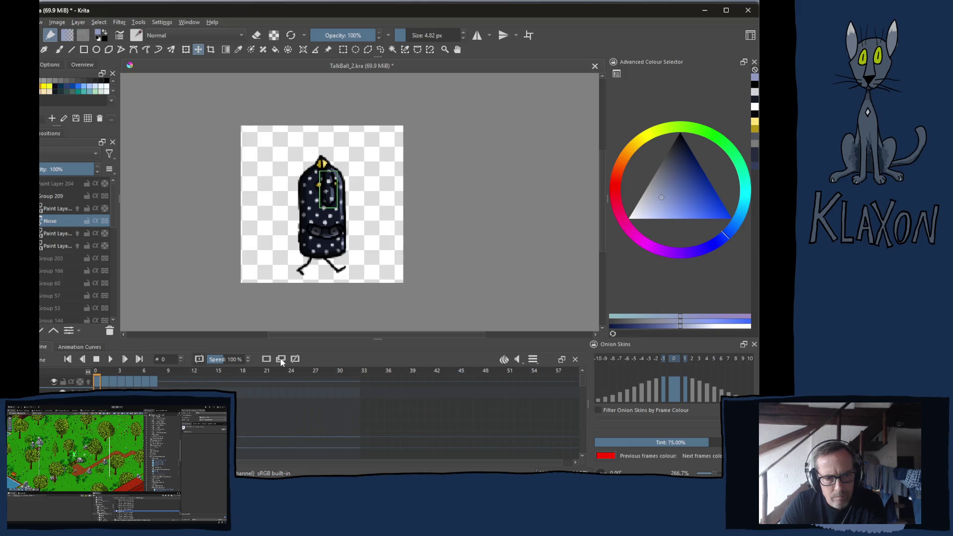
{"action": "left_click", "coordinate": [129, 381]}
{"action": "left_click", "coordinate": [97, 381]}
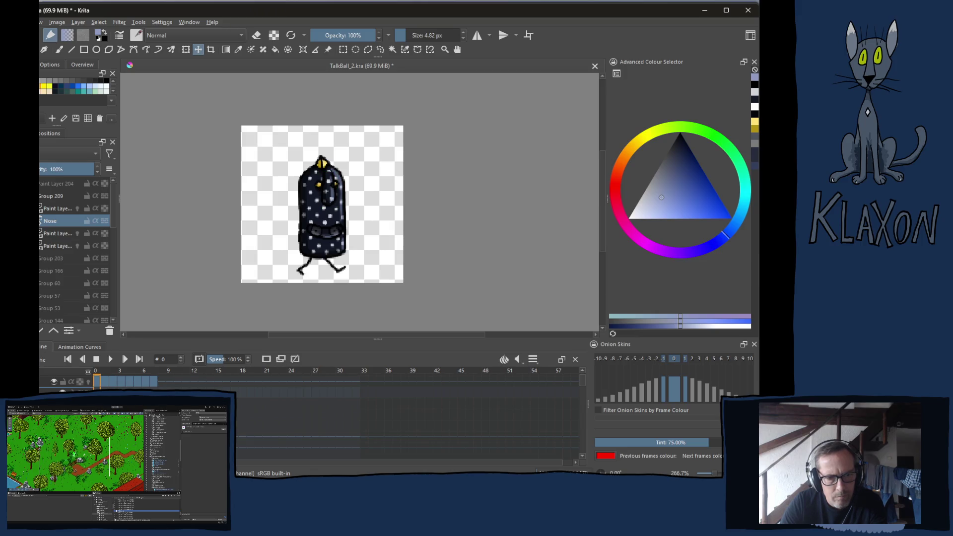
{"action": "key", "text": "Right"}
{"action": "key", "text": "Right"}
{"action": "key", "text": "Right"}
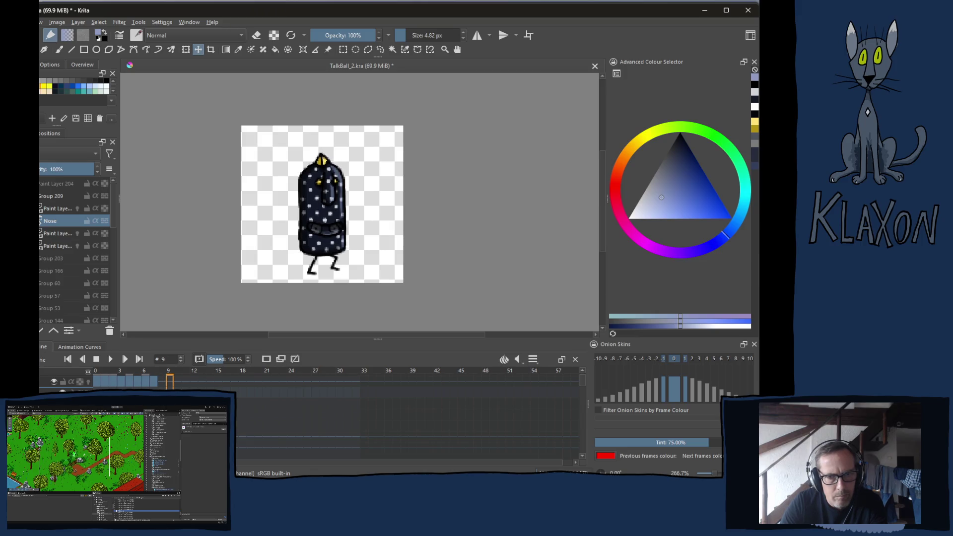
{"action": "key", "text": "Left"}
{"action": "key", "text": "Left"}
{"action": "key", "text": "Left"}
{"action": "key", "text": "Left"}
{"action": "key", "text": "Left"}
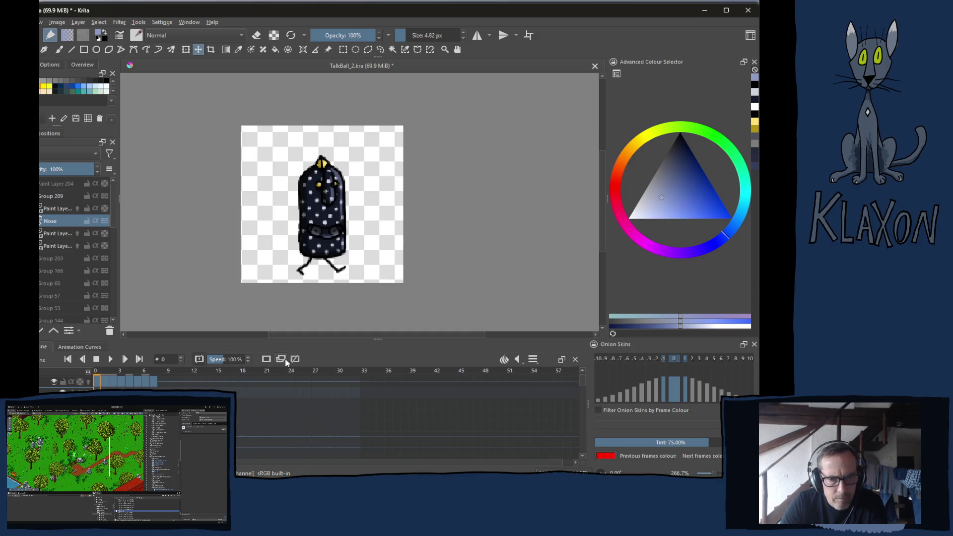
{"action": "key", "text": "Right"}
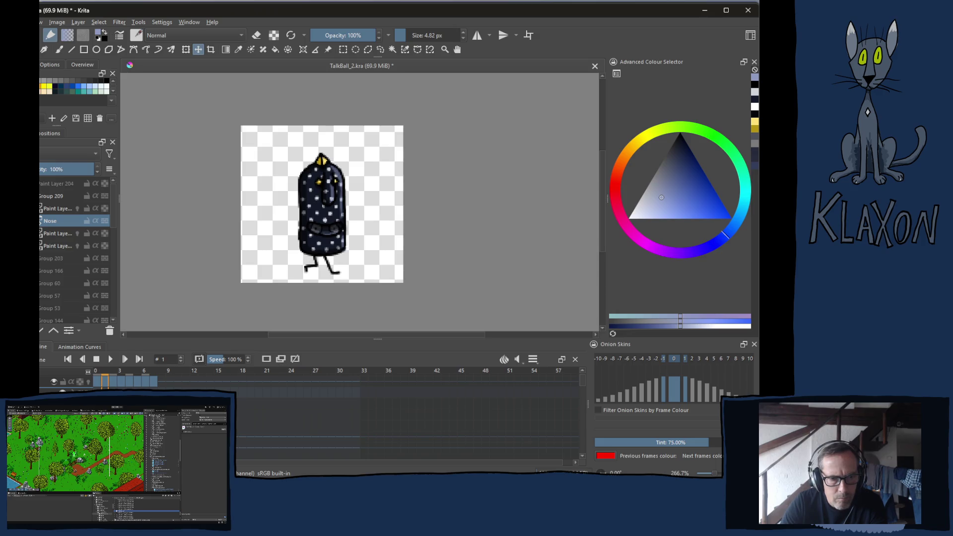
{"action": "key", "text": "Left"}
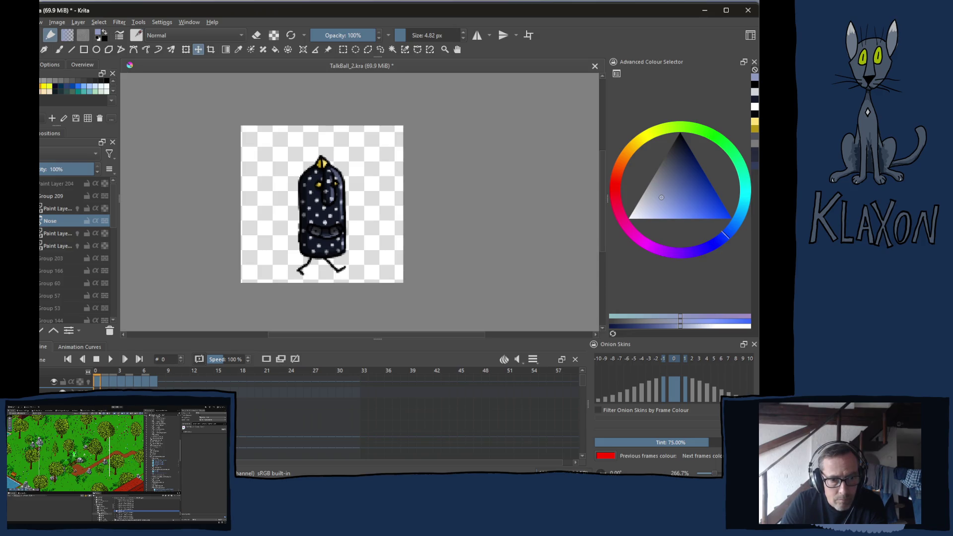
- Expand the Nose group, pick its first layer, and nudge the nose left on frame 1
{"action": "left_click", "coordinate": [64, 234]}
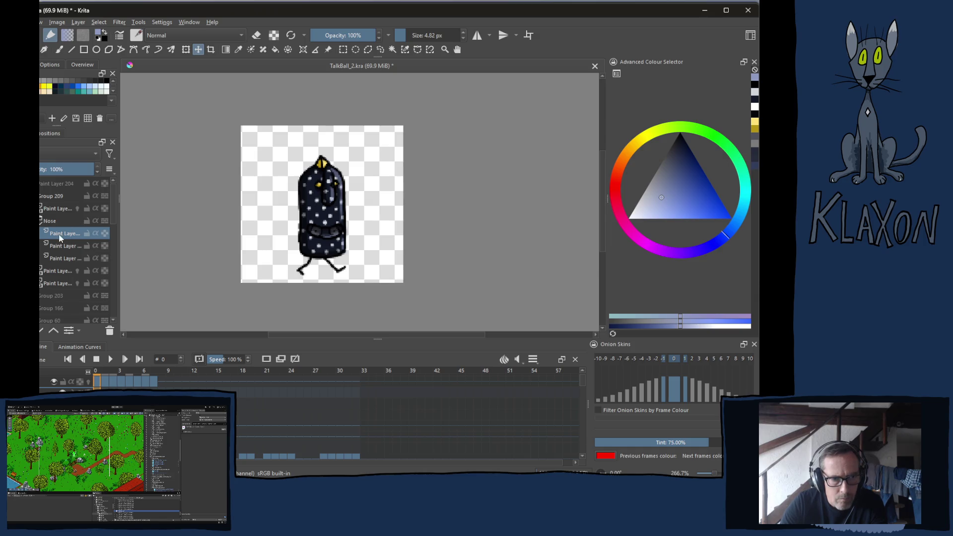
{"action": "key", "text": "Down"}
{"action": "key", "text": "Down"}
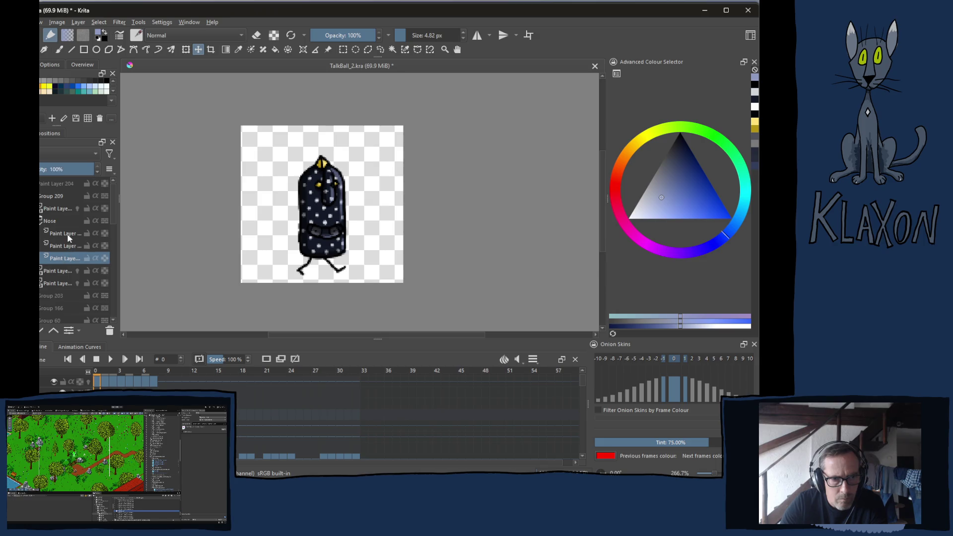
{"action": "left_click", "coordinate": [74, 231]}
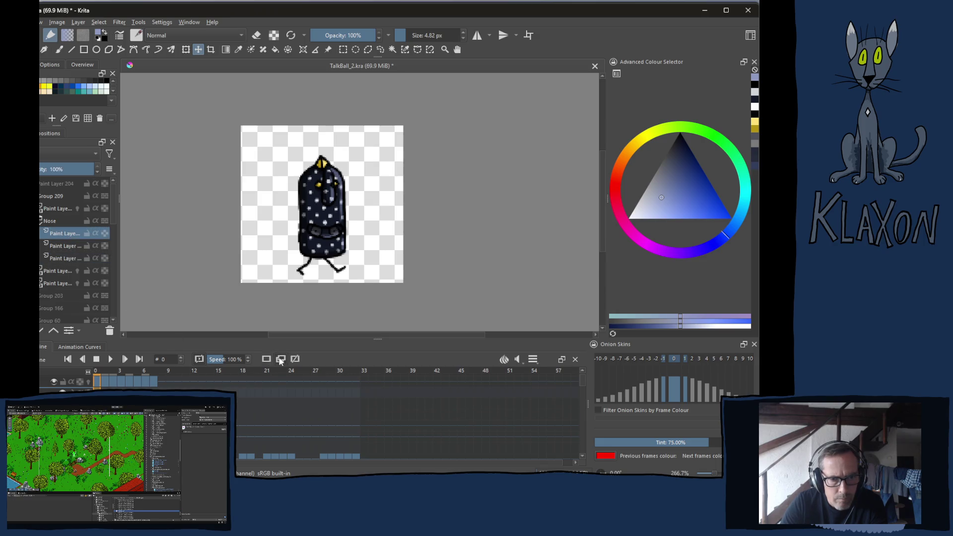
{"action": "key", "text": "Right"}
{"action": "key", "text": "Right"}
{"action": "key", "text": "Right"}
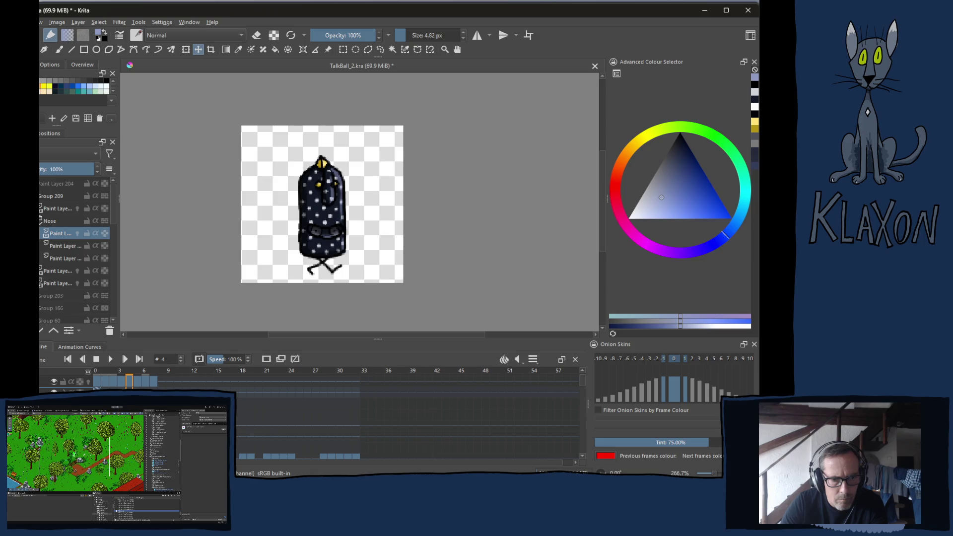
{"action": "key", "text": "Left"}
{"action": "key", "text": "Left"}
{"action": "key", "text": "Left"}
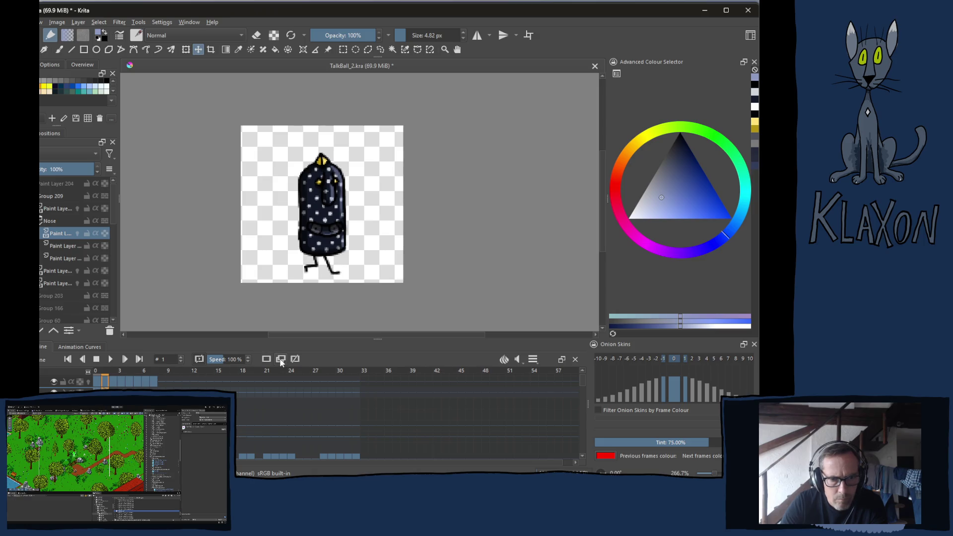
{"action": "key", "text": "Left"}
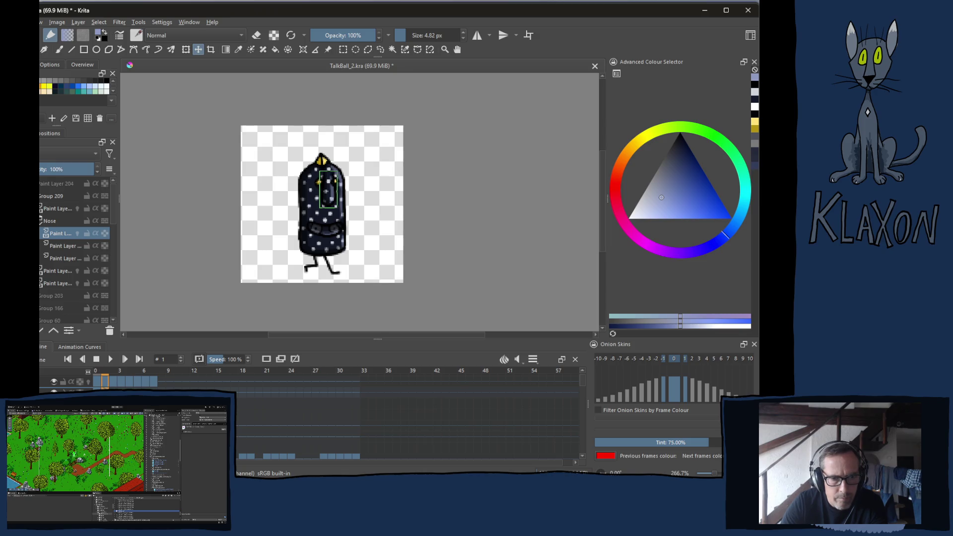
- Step forward through frames 2 to 7 to check each walking leg pose
{"action": "key", "text": "Right"}
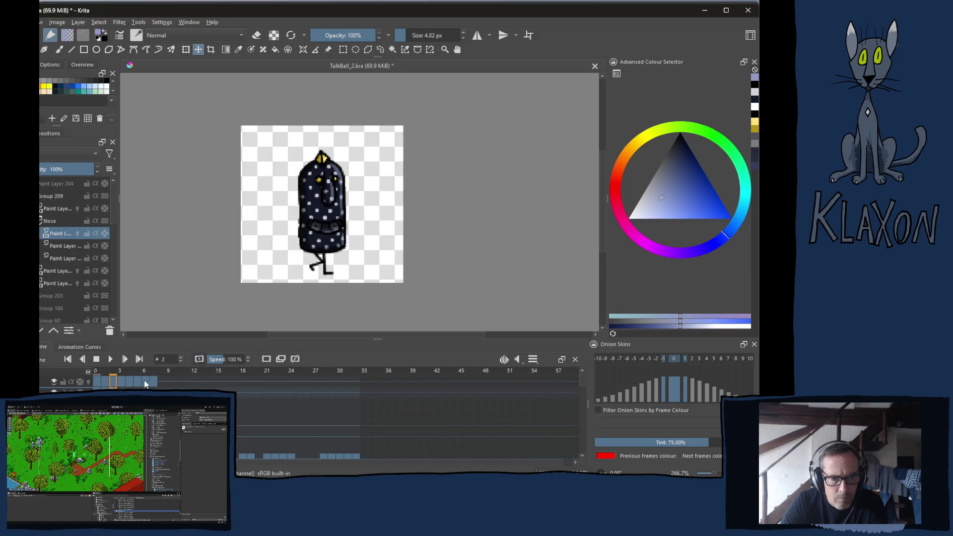
{"action": "key", "text": "Right"}
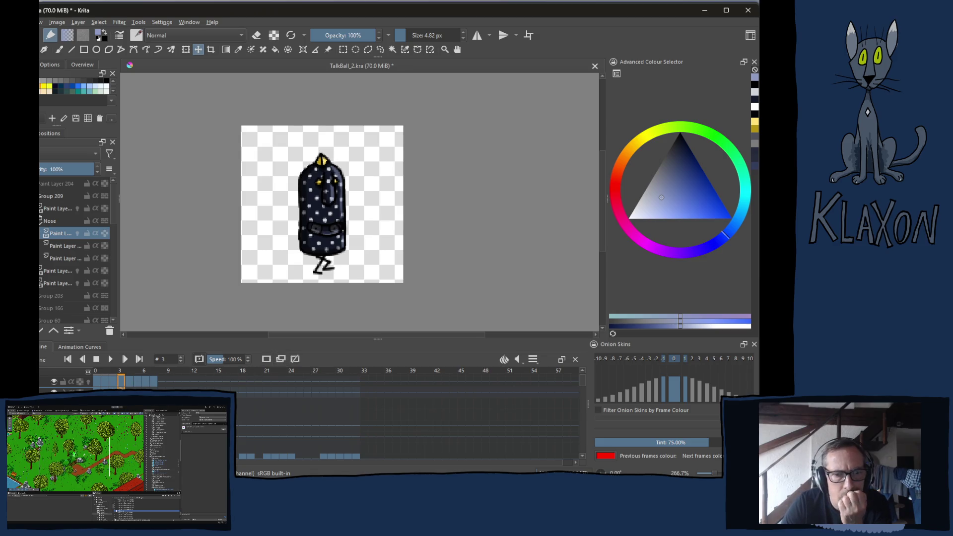
{"action": "key", "text": "Right"}
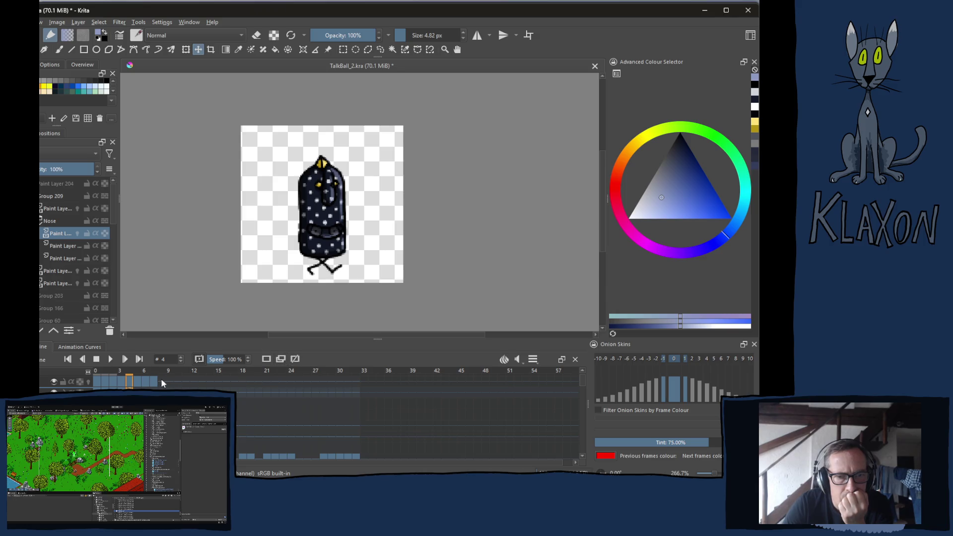
{"action": "key", "text": "Right"}
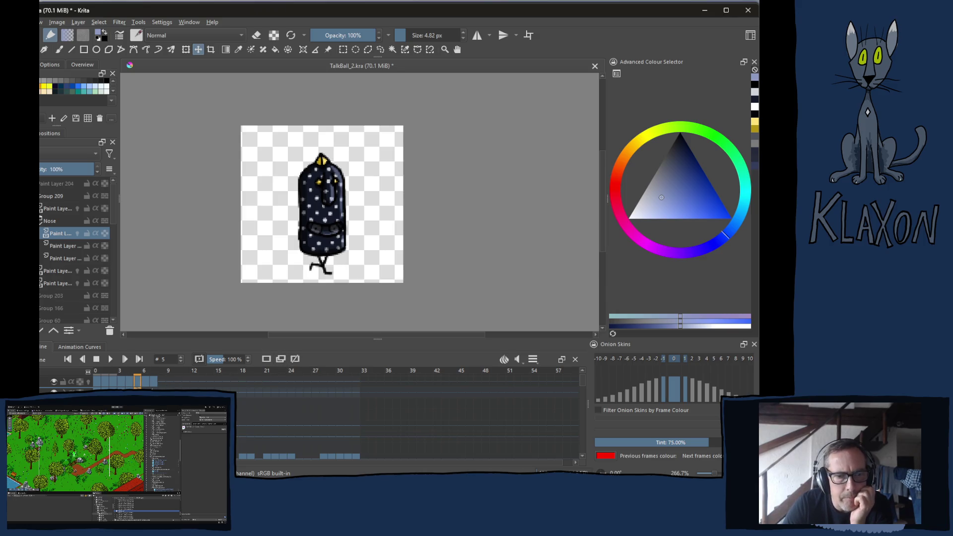
{"action": "key", "text": "Right"}
{"action": "key", "text": "Right"}
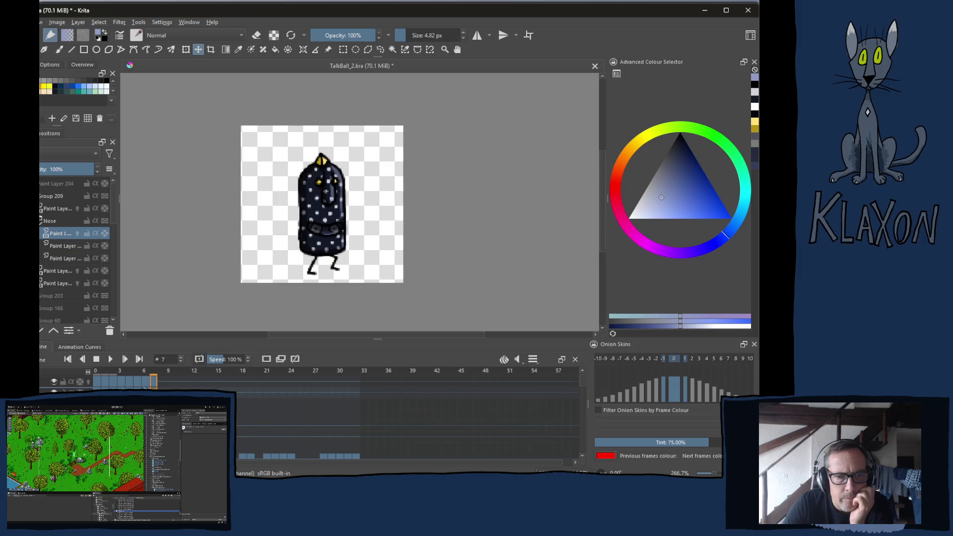
{"action": "key", "text": "Right"}
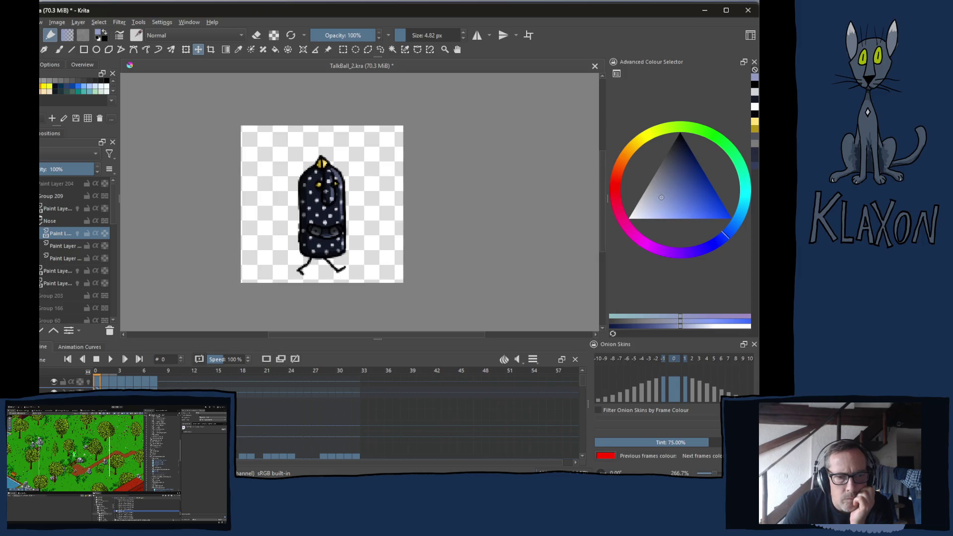
- Compare the leg poses around frames 1, 3 and 4, then jump to the last frame and back
{"action": "key", "text": "Right"}
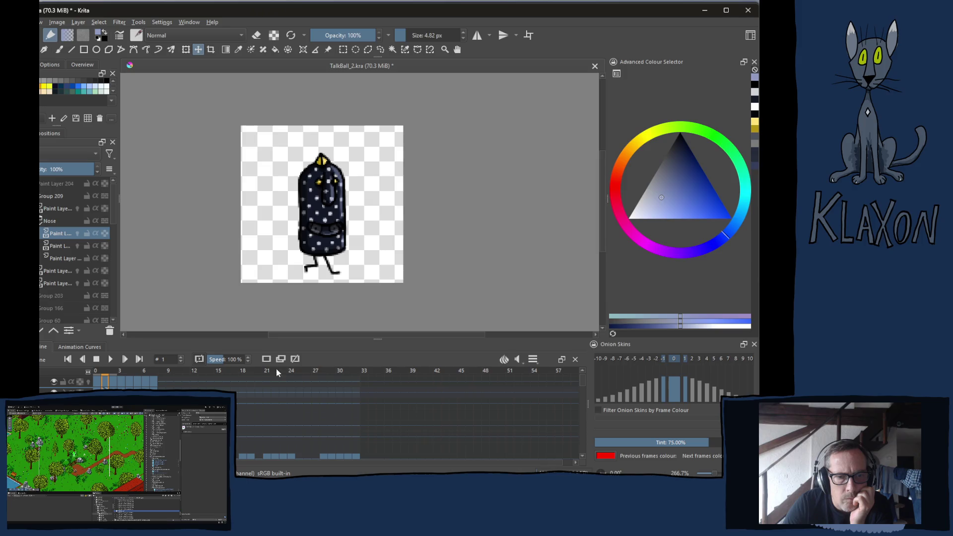
{"action": "key", "text": "Right"}
{"action": "key", "text": "Right"}
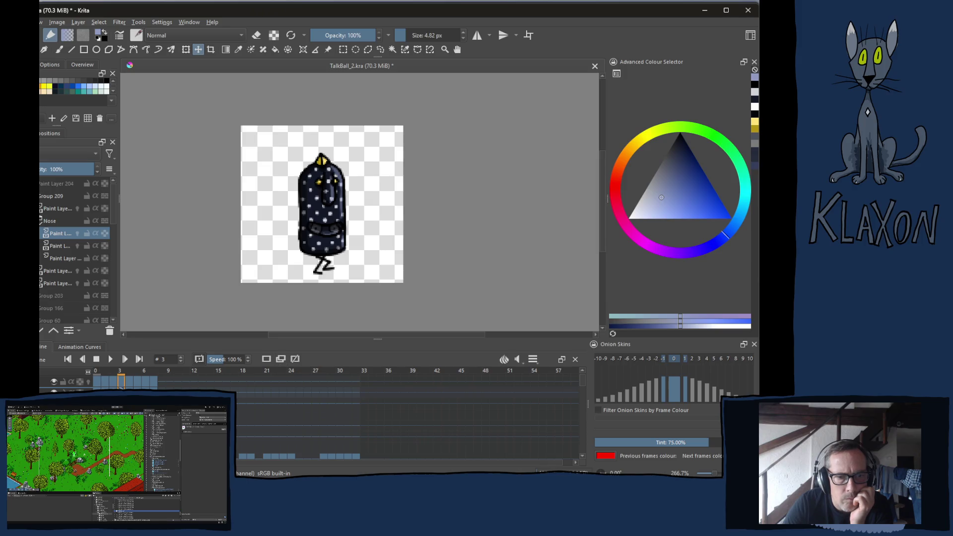
{"action": "key", "text": "Right"}
{"action": "key", "text": "Left"}
{"action": "key", "text": "Right"}
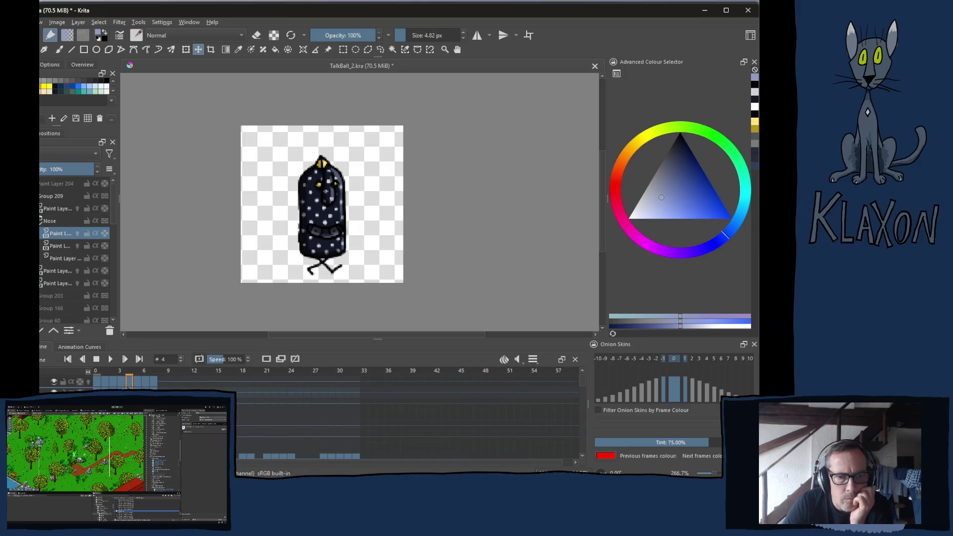
{"action": "key", "text": "Left"}
{"action": "key", "text": "Left"}
{"action": "key", "text": "Left"}
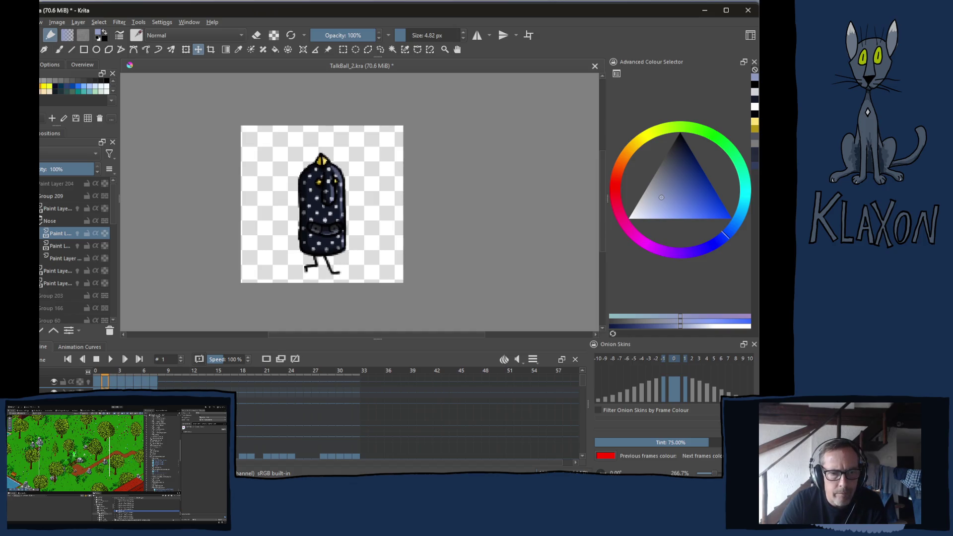
{"action": "key", "text": "End"}
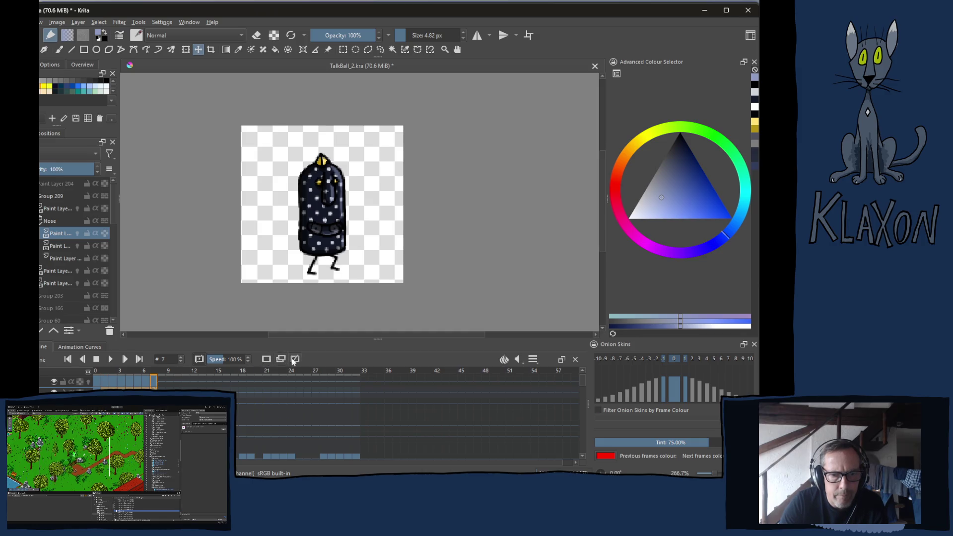
{"action": "left_click", "coordinate": [295, 360]}
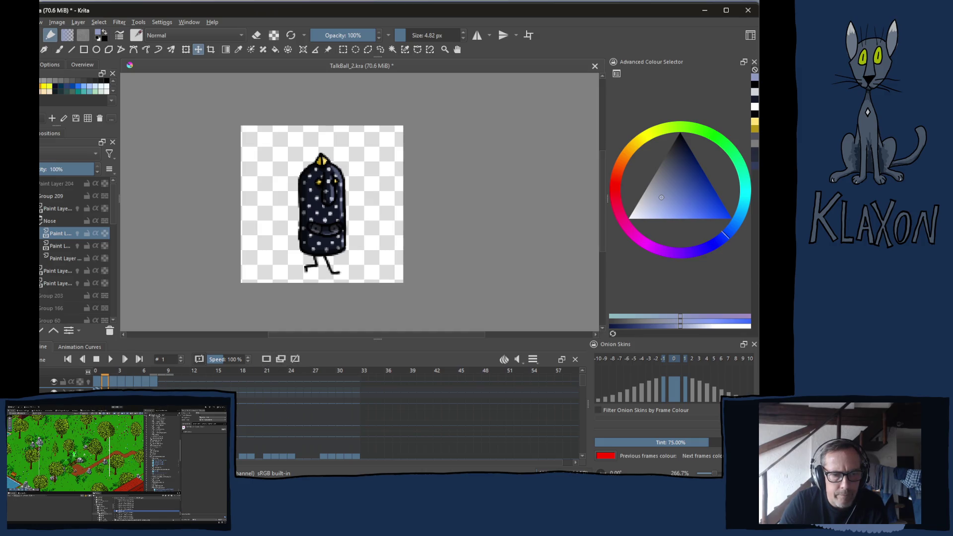
{"action": "key", "text": "Left"}
{"action": "key", "text": "Right"}
{"action": "key", "text": "Right"}
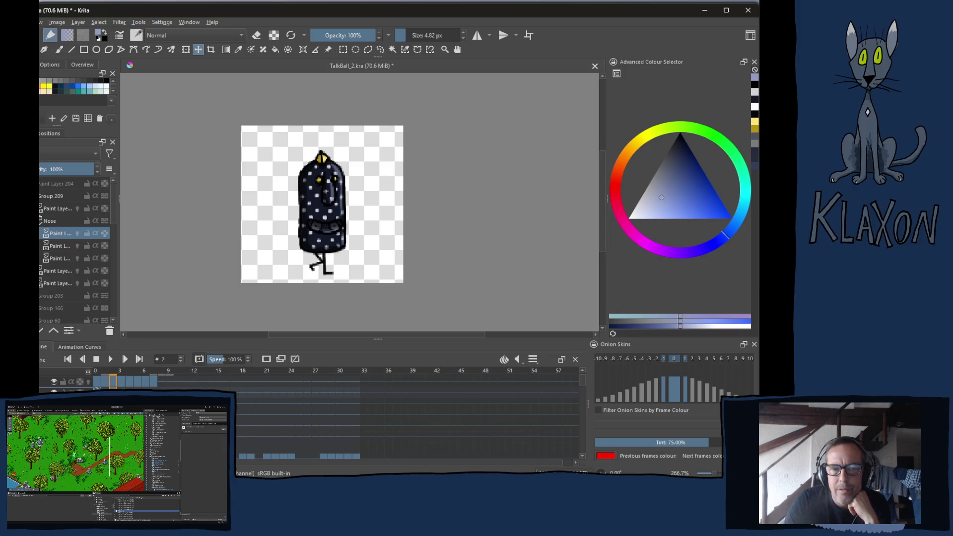
{"action": "left_click", "coordinate": [97, 372]}
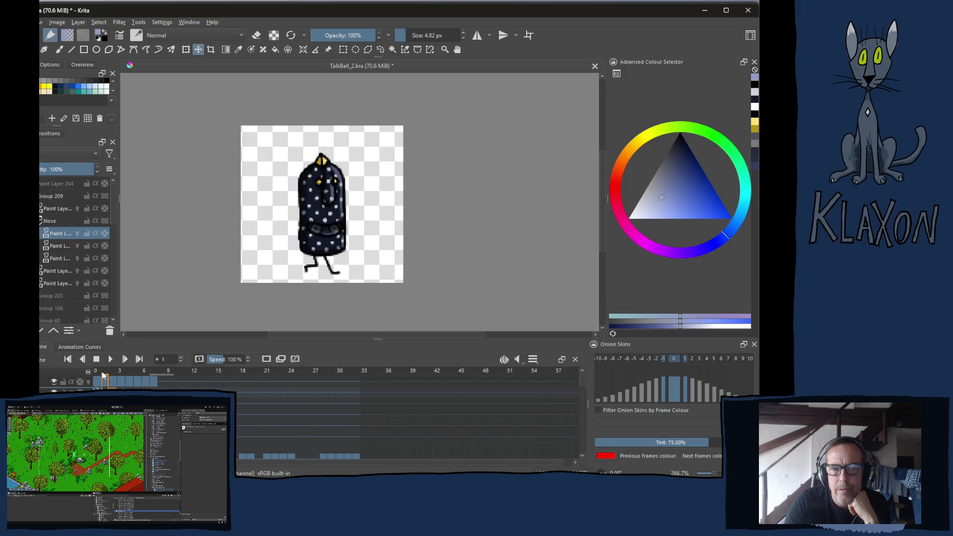
{"action": "mouse_move", "coordinate": [97, 372]}
{"action": "left_mouse_down"}
{"action": "mouse_move", "coordinate": [168, 371]}
{"action": "mouse_move", "coordinate": [97, 372]}
{"action": "left_mouse_up"}
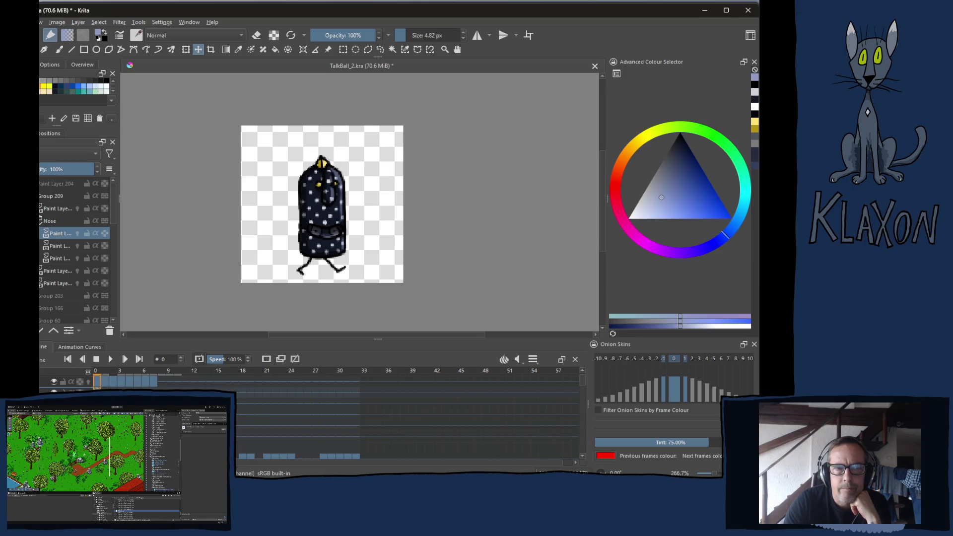
{"action": "left_click", "coordinate": [52, 221]}
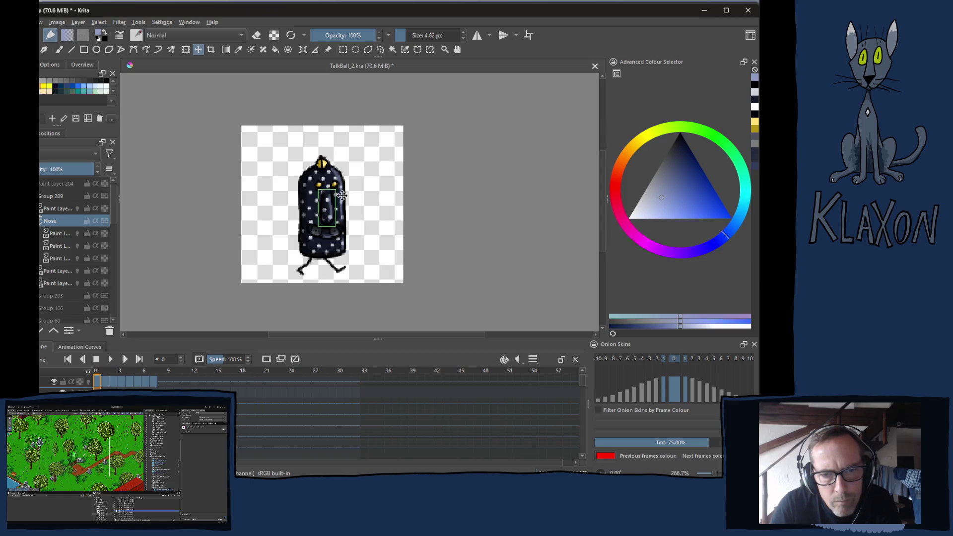
- Shift the Nose layer one pixel up and one pixel right on frame 0, then advance to frame 1
{"action": "scroll", "coordinate": [337, 200], "scroll_direction": "up", "scroll_amount": 5}
{"action": "scroll", "coordinate": [336, 199], "scroll_direction": "down", "scroll_amount": 2}
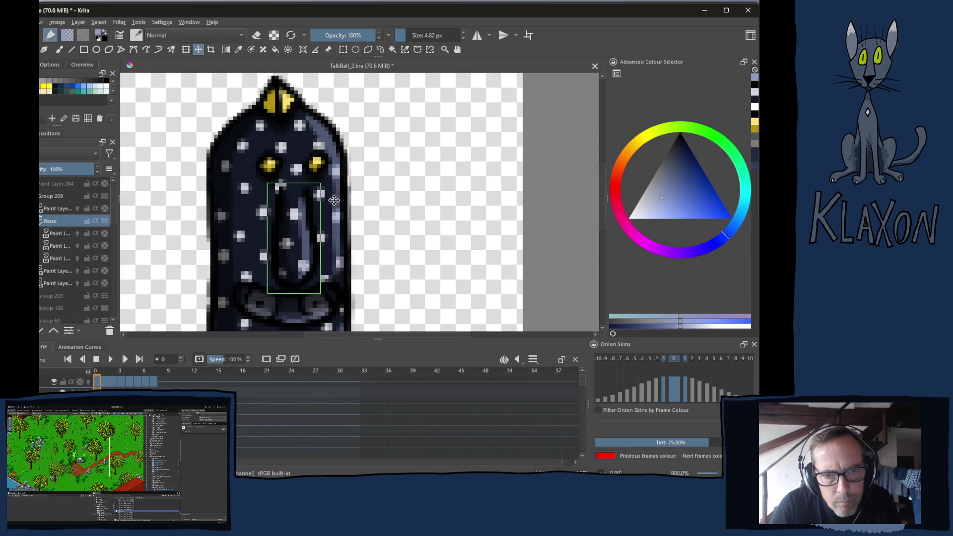
{"action": "key", "text": "Up"}
{"action": "key", "text": "Right"}
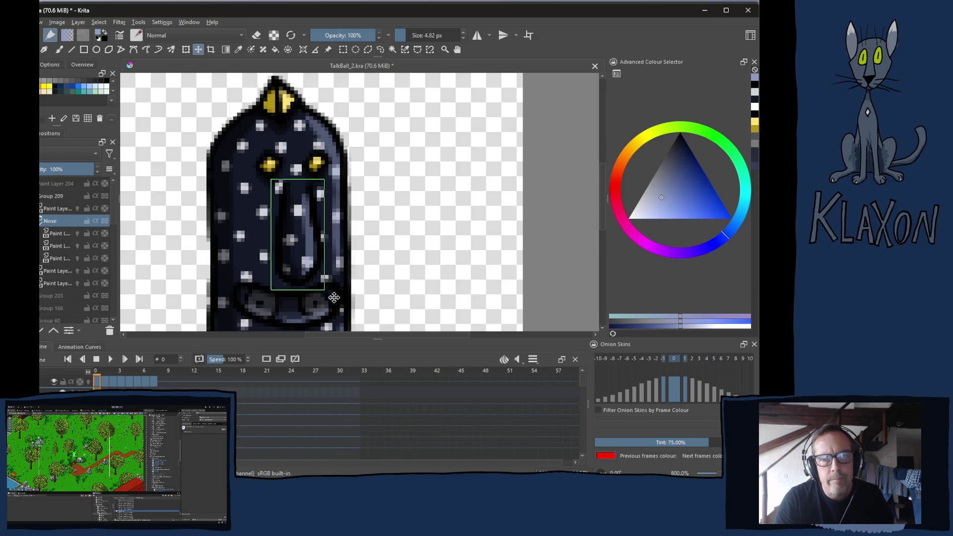
{"action": "key", "text": "period"}
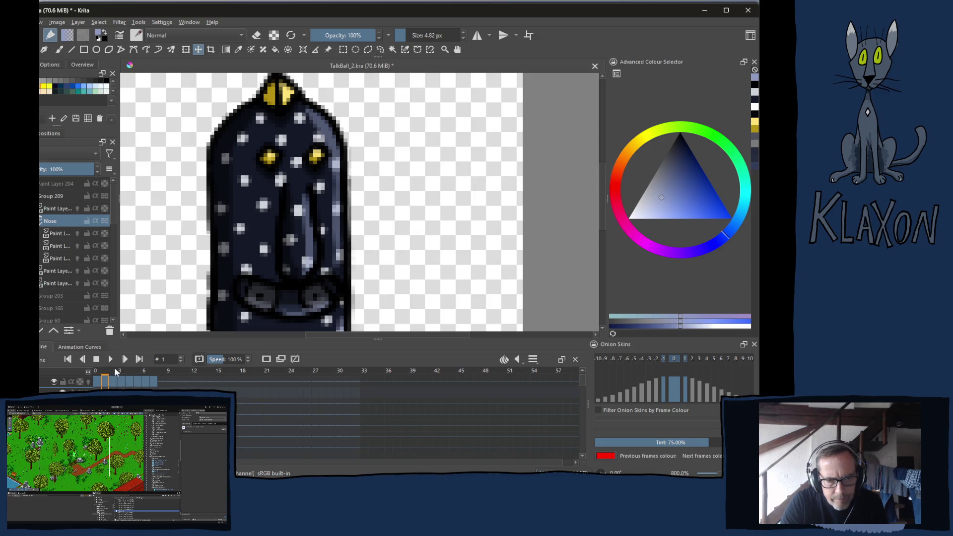
{"action": "left_click", "coordinate": [113, 374]}
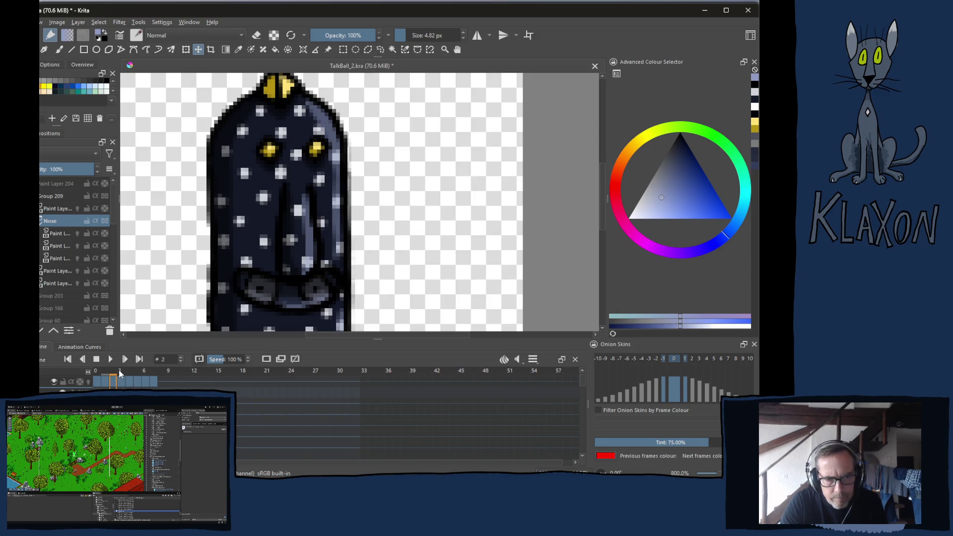
{"action": "left_click", "coordinate": [121, 370]}
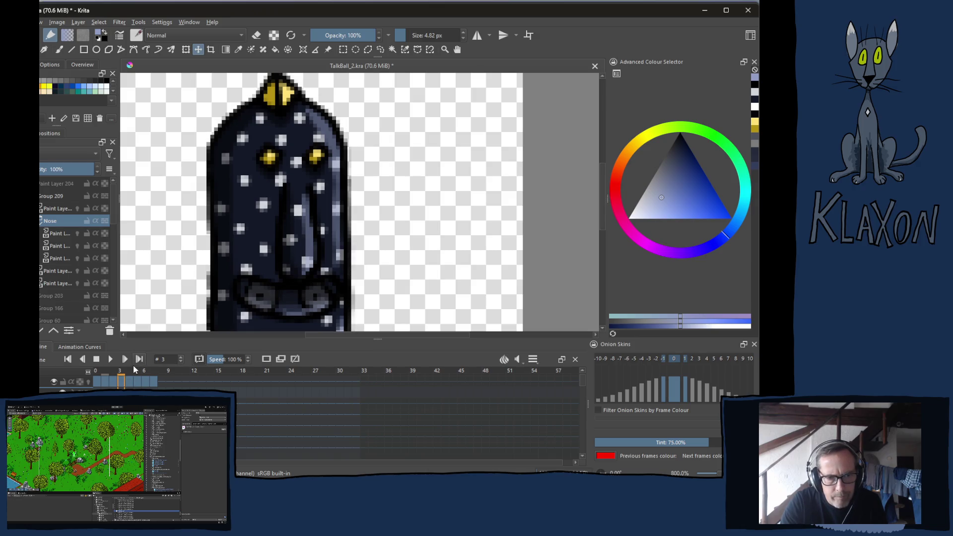
{"action": "left_click", "coordinate": [130, 368]}
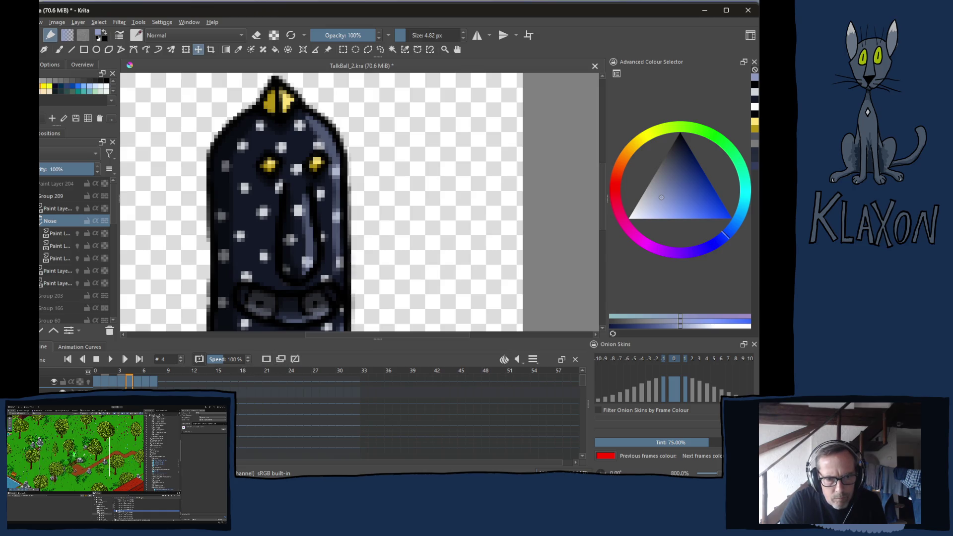
{"action": "key", "text": "period"}
{"action": "key", "text": "comma"}
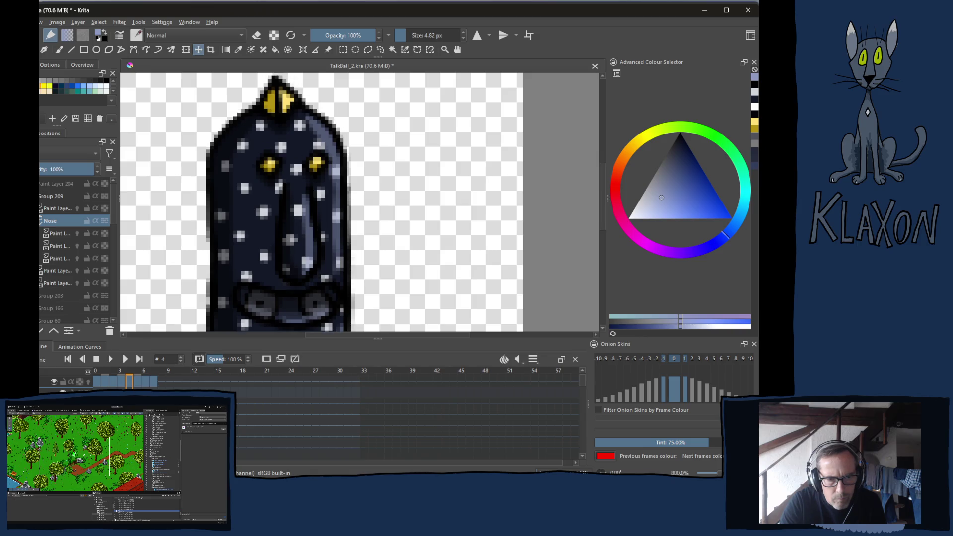
{"action": "left_click", "coordinate": [60, 234]}
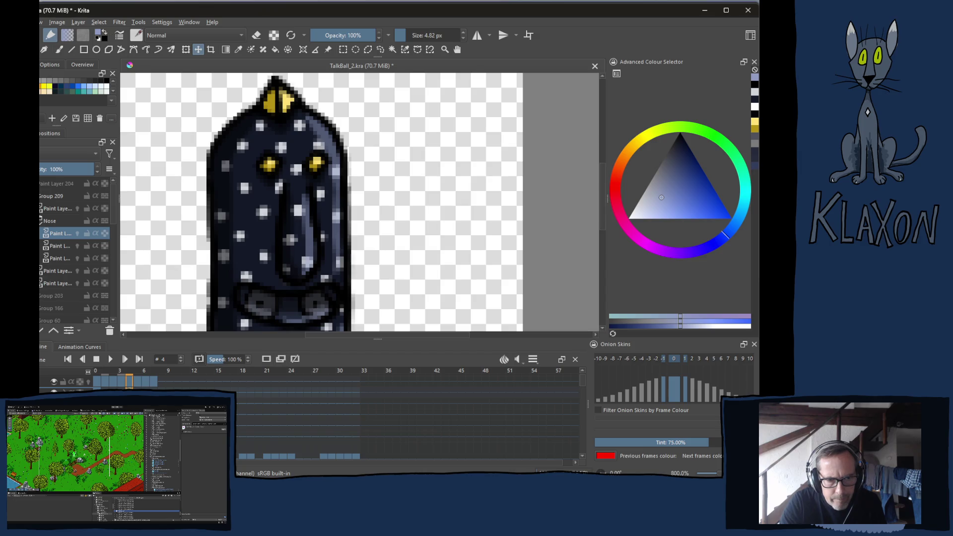
{"action": "key", "text": "Left"}
{"action": "key", "text": "Left"}
{"action": "key", "text": "Left"}
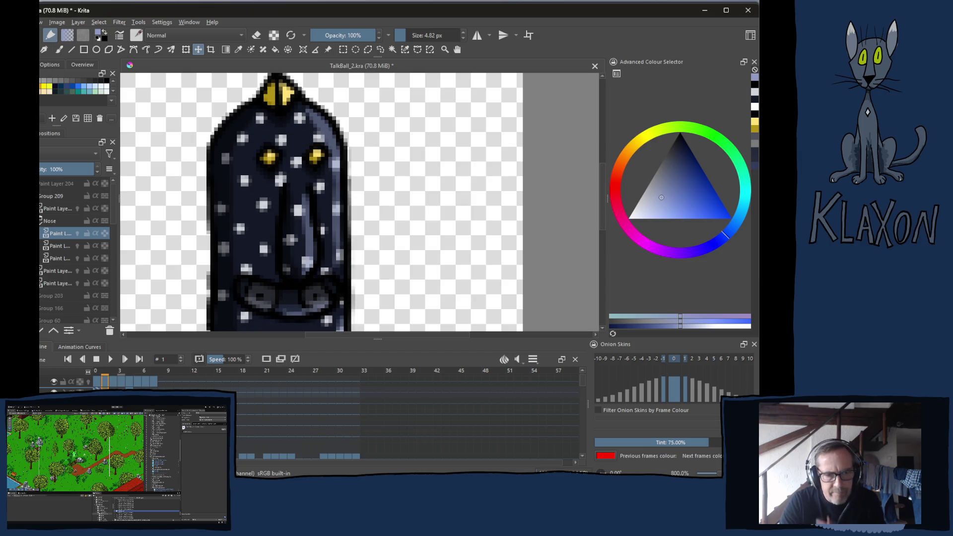
{"action": "key", "text": "Right"}
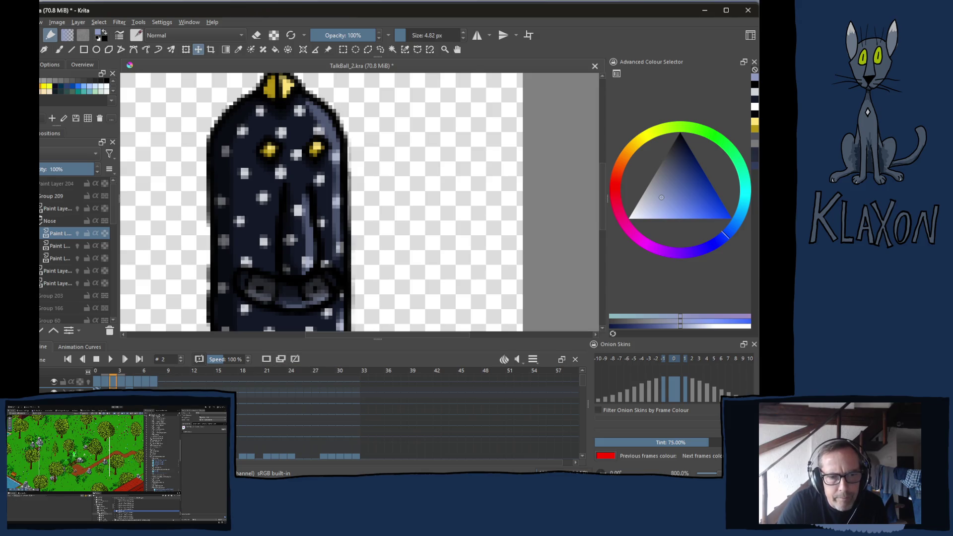
- Add a duplicate keyframe on frame 2, then select the Nose group and confirm a transform without moving it
{"action": "left_click", "coordinate": [281, 359]}
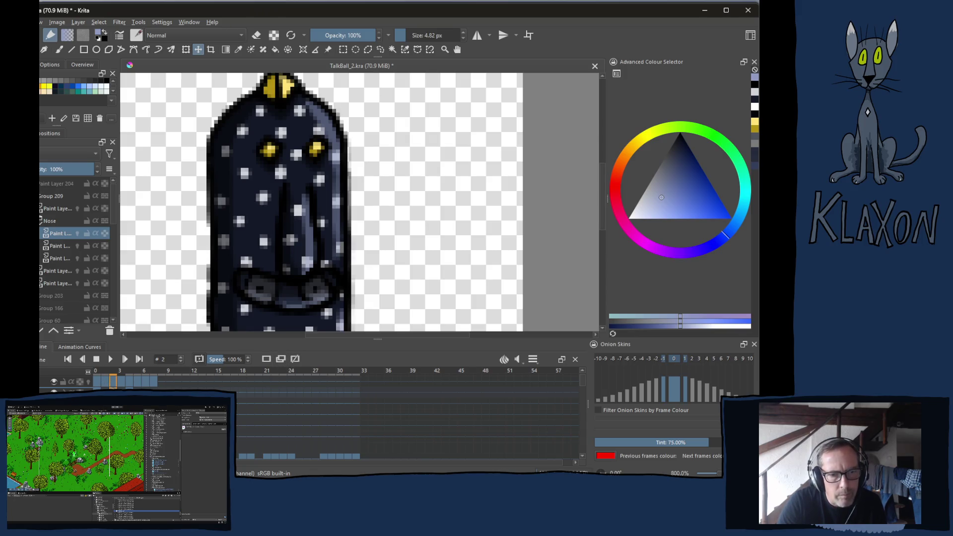
{"action": "left_click", "coordinate": [51, 224]}
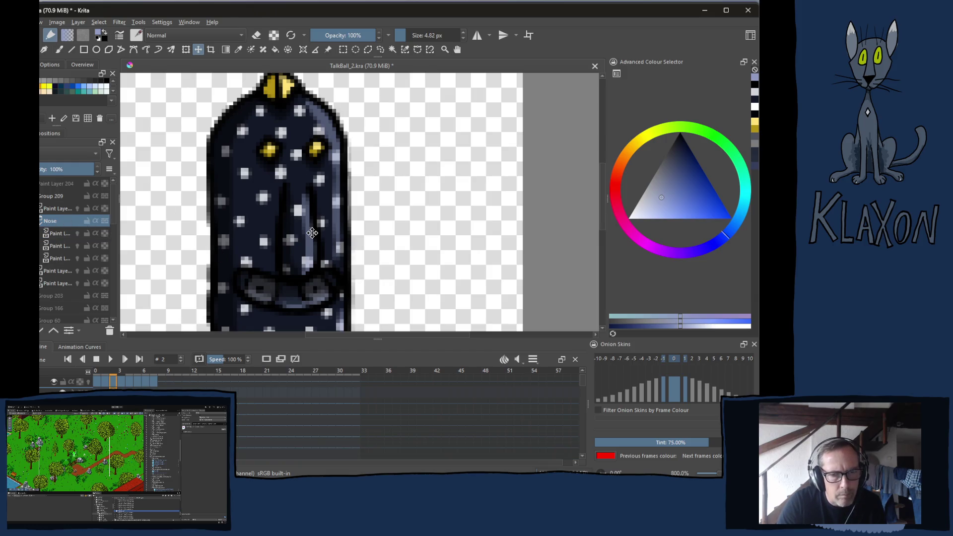
{"action": "key", "text": "ctrl+t"}
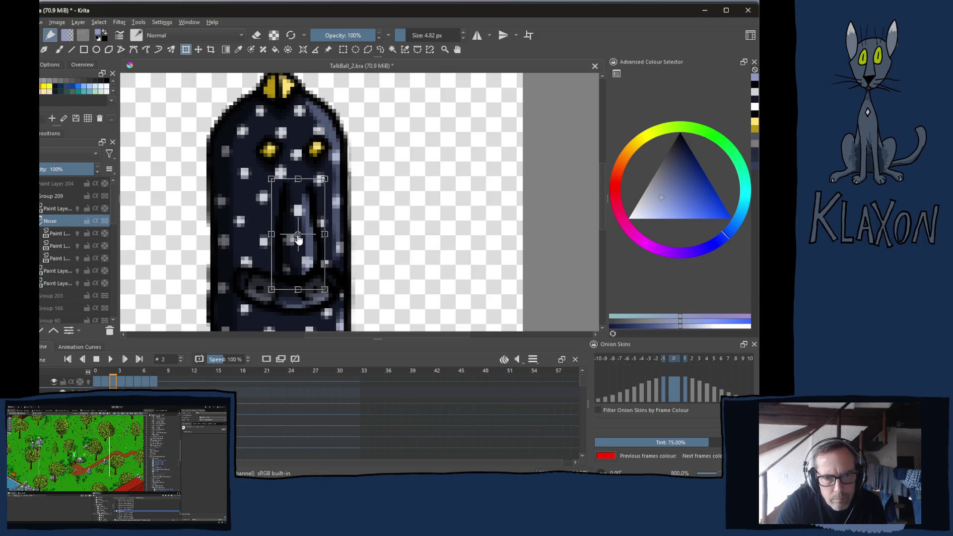
{"action": "key", "text": "Return"}
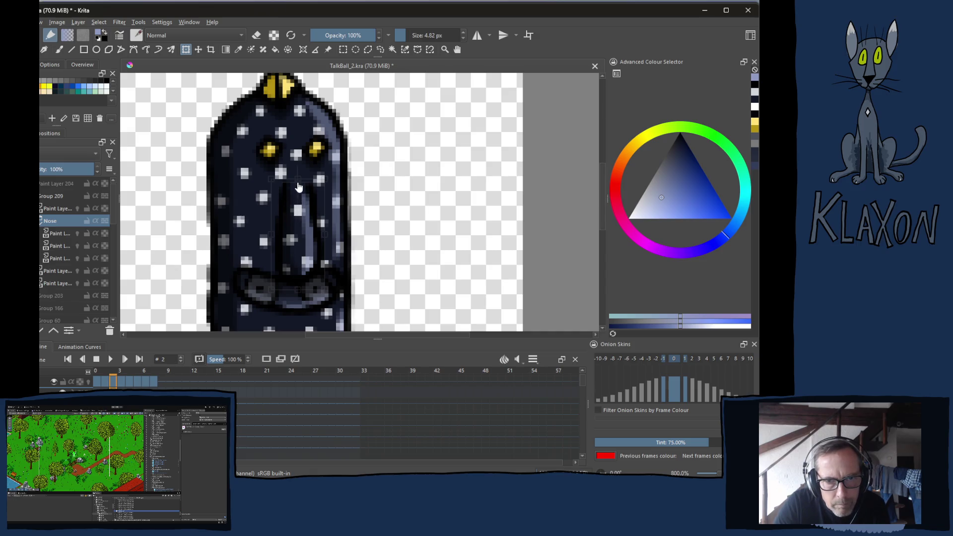